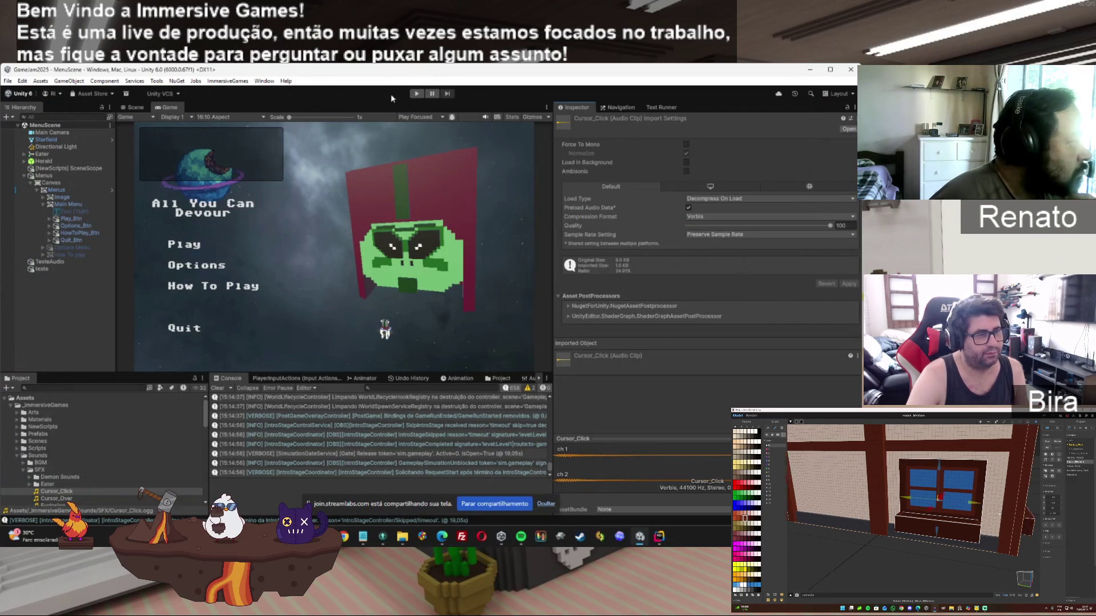
Test-run the game, start gameplay from the main menu, then stop play mode
{"action": "left_click", "coordinate": [417, 93]}
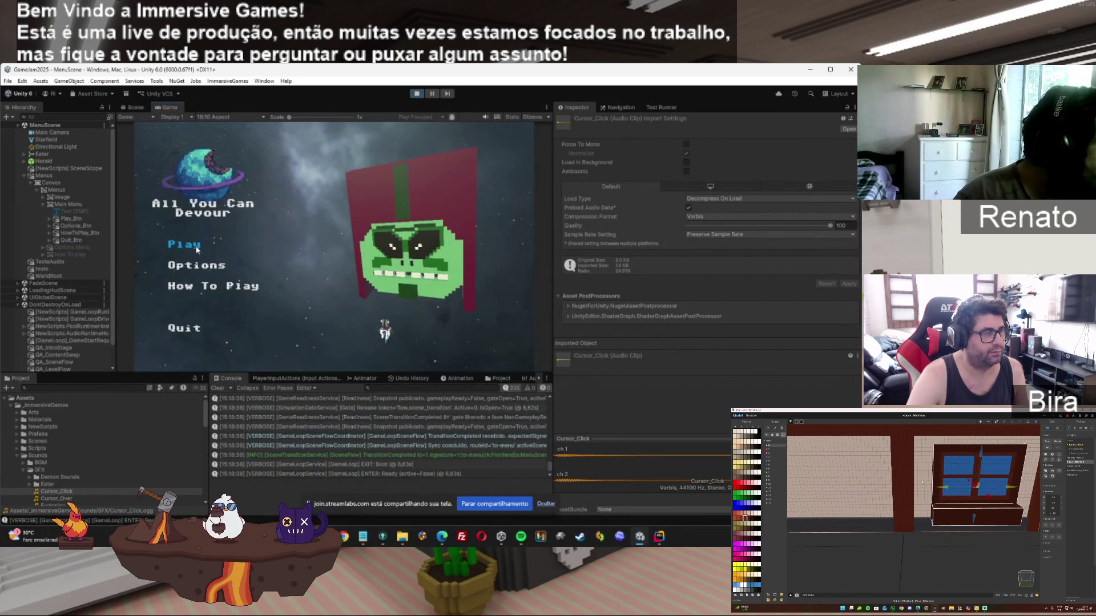
{"action": "left_click", "coordinate": [195, 245]}
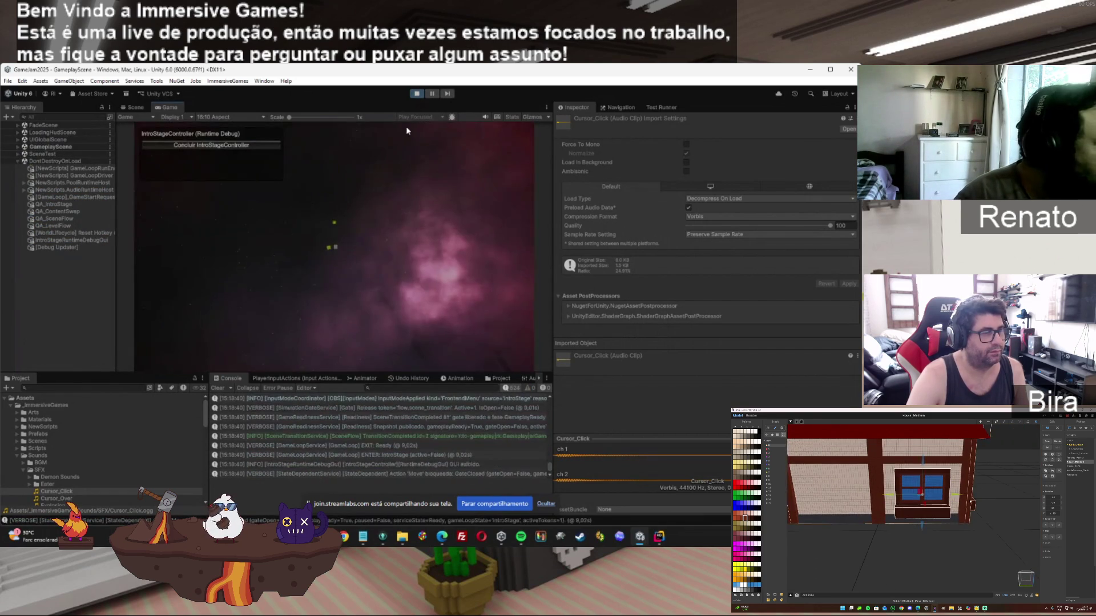
{"action": "left_click", "coordinate": [417, 95]}
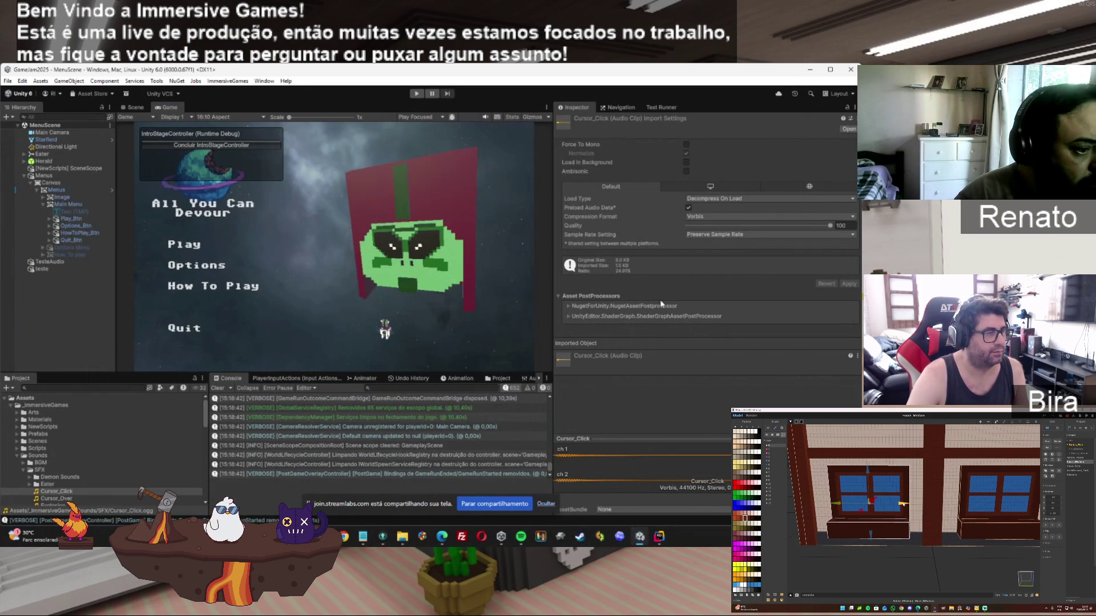
Set Cursor_Click to Optimize Sample Rate, keep Decompress On Load, enable Load In Background, and apply
{"action": "left_click", "coordinate": [717, 234]}
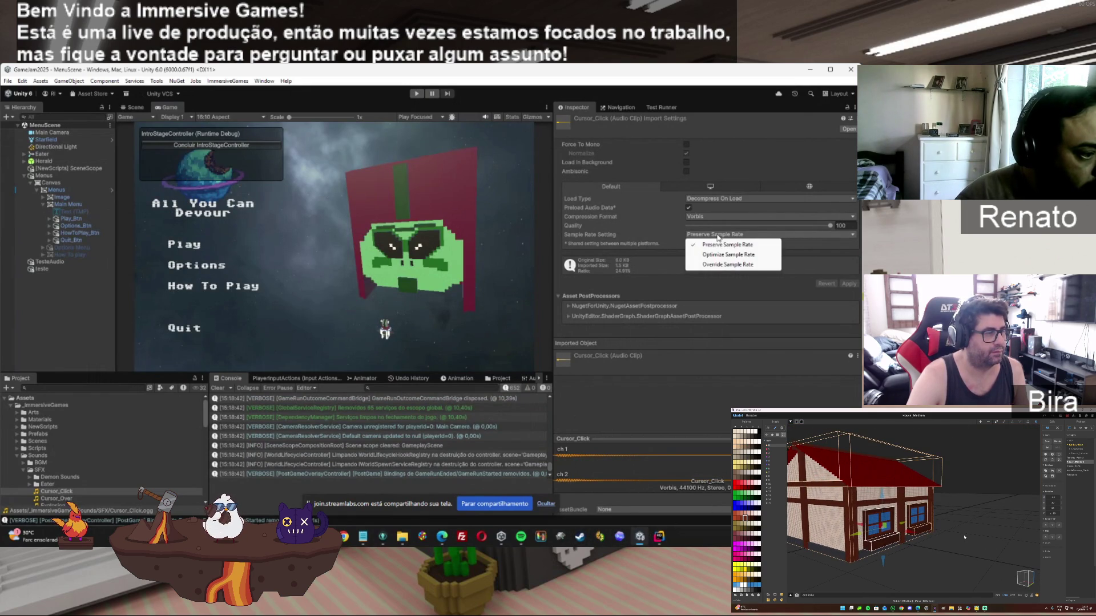
{"action": "left_click", "coordinate": [720, 255]}
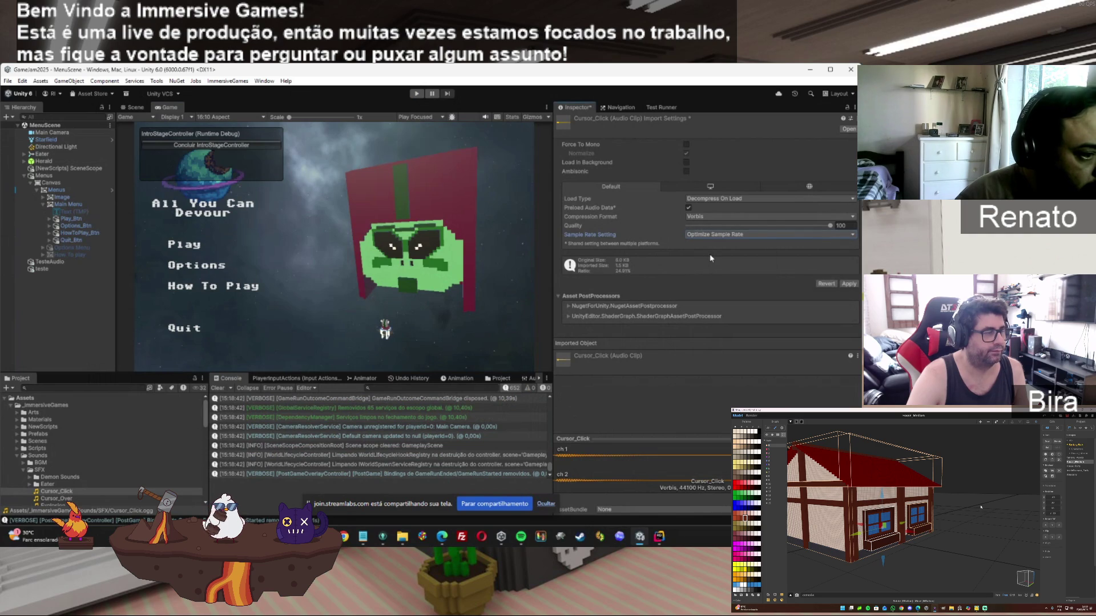
{"action": "left_click", "coordinate": [707, 198]}
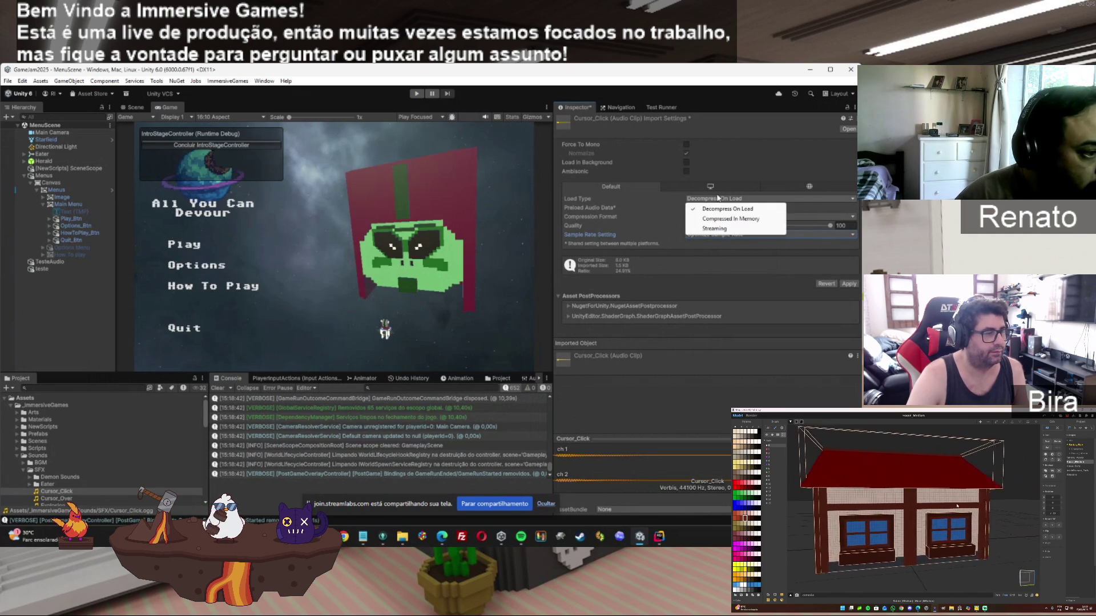
{"action": "left_click", "coordinate": [678, 190]}
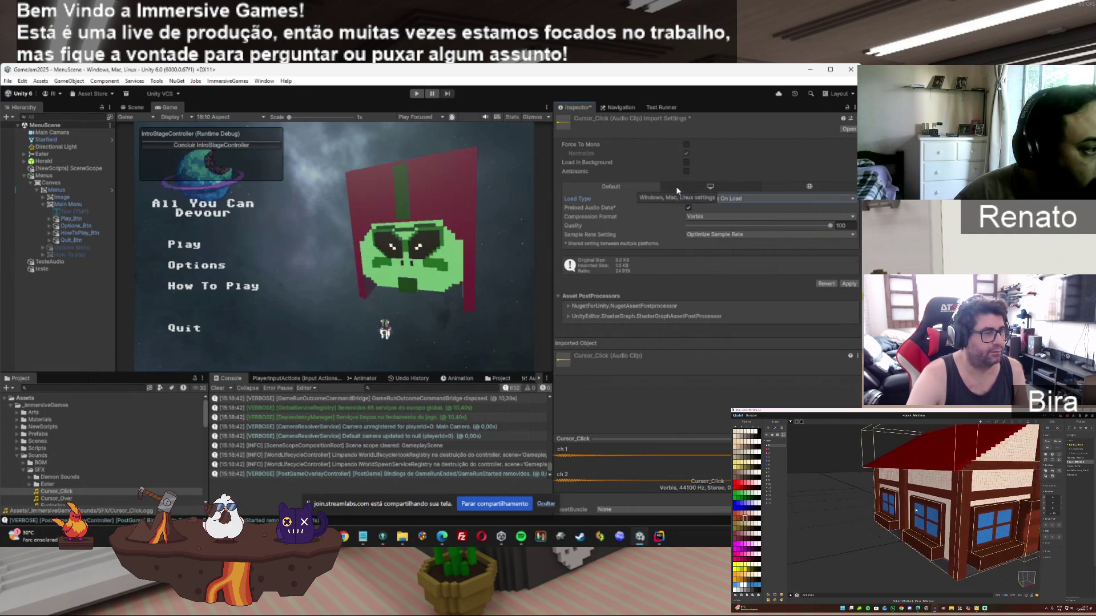
{"action": "left_click", "coordinate": [687, 163]}
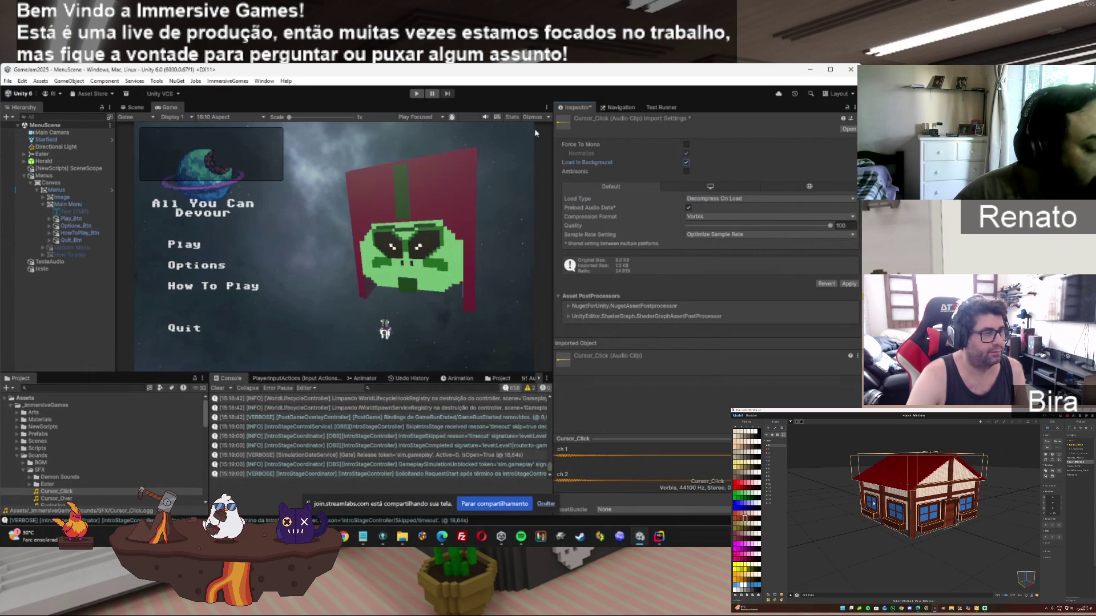
{"action": "left_click", "coordinate": [848, 284]}
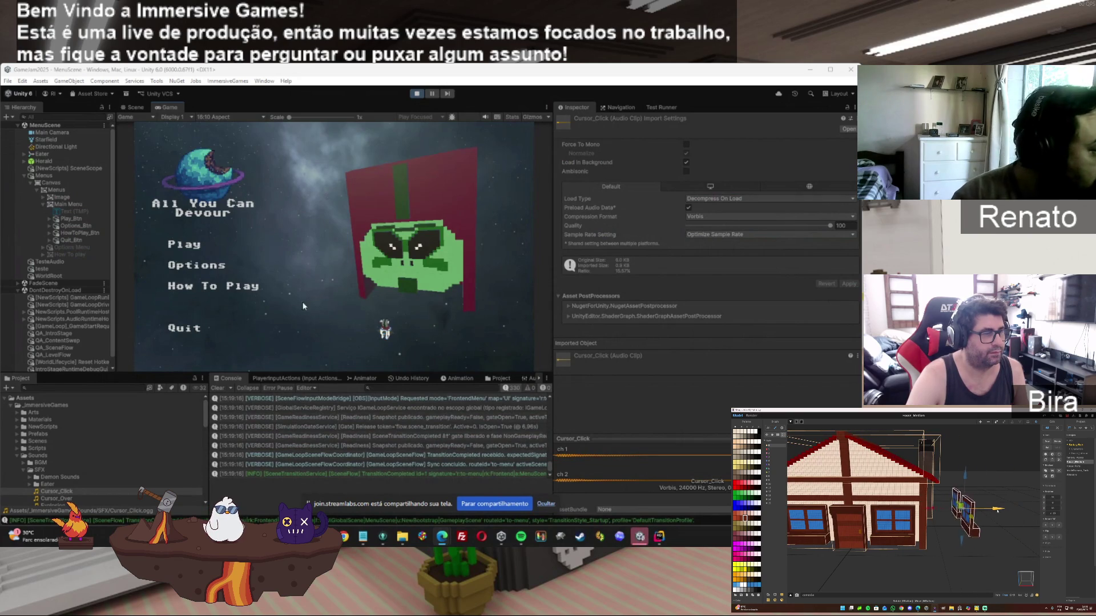
Start gameplay from the game menu again, exit play mode, and minimize the Unity editor
{"action": "left_click", "coordinate": [183, 245]}
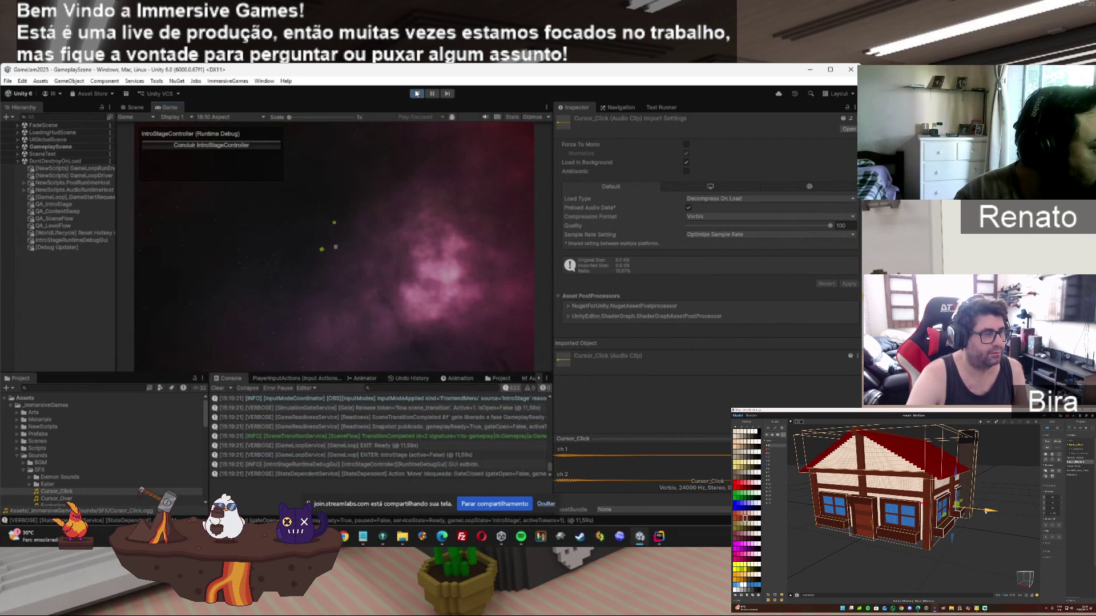
{"action": "left_click", "coordinate": [416, 94]}
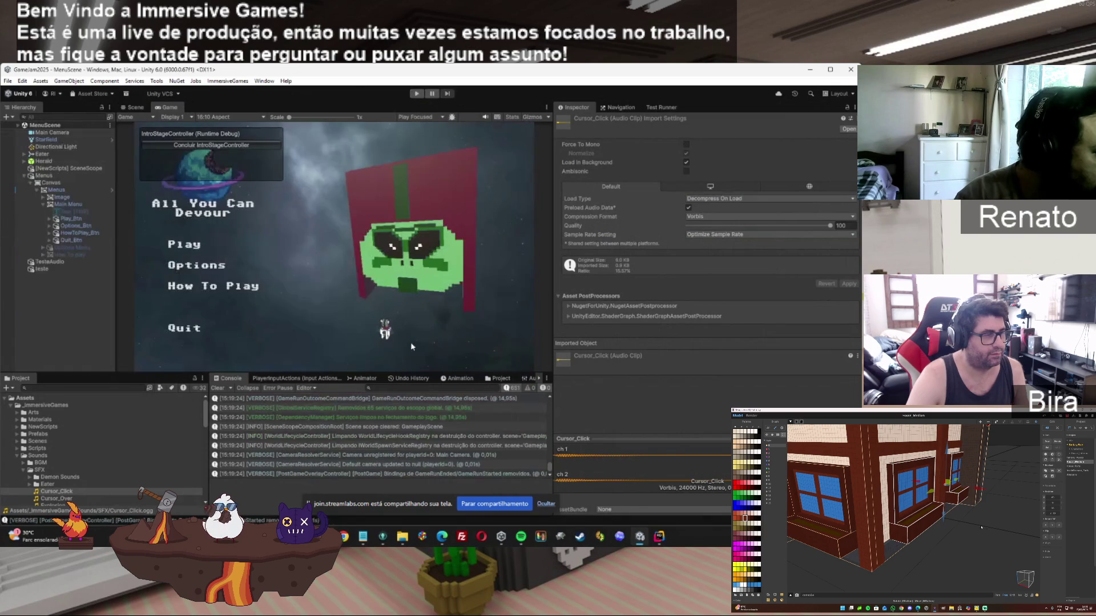
{"action": "left_click", "coordinate": [812, 69]}
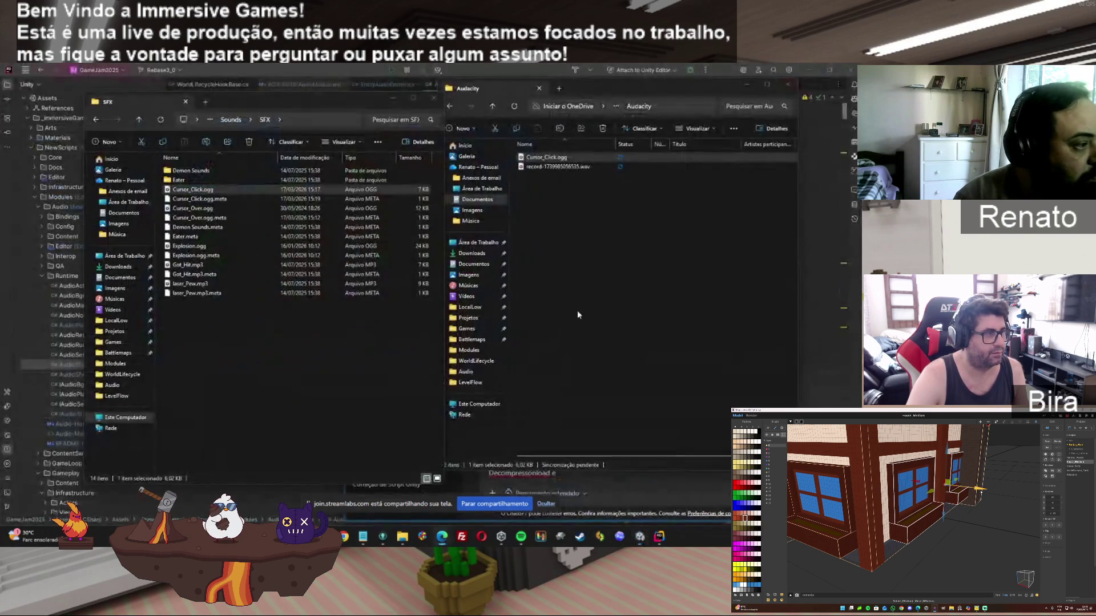
Bring back Unity, glance at Rider, then switch to the ChatGPT SFX pooling chat in Edge
{"action": "left_click", "coordinate": [647, 542]}
{"action": "left_click", "coordinate": [660, 538]}
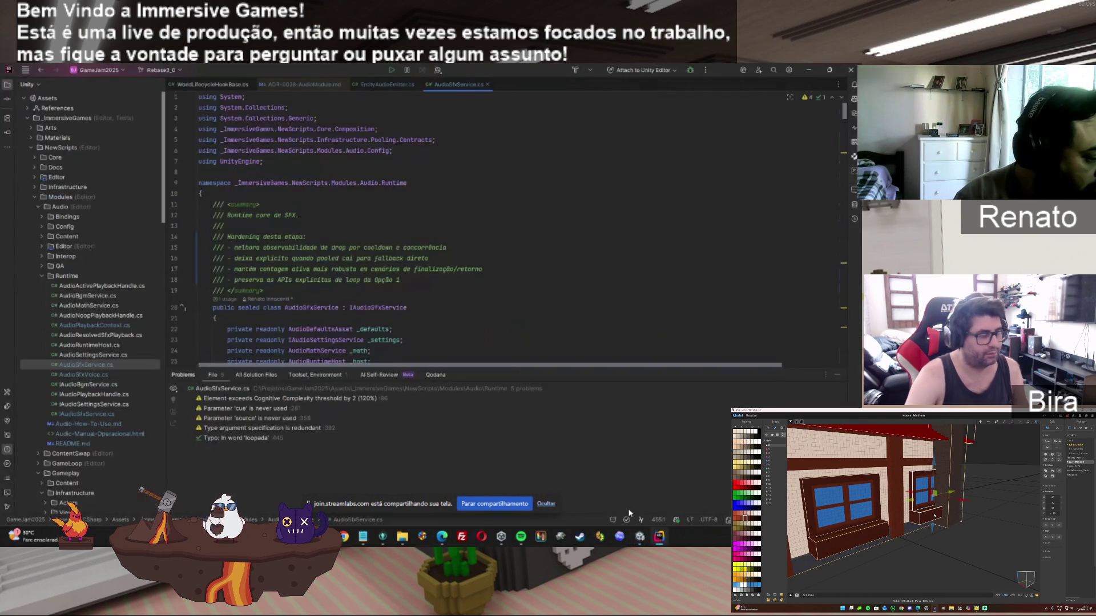
{"action": "left_click", "coordinate": [640, 536]}
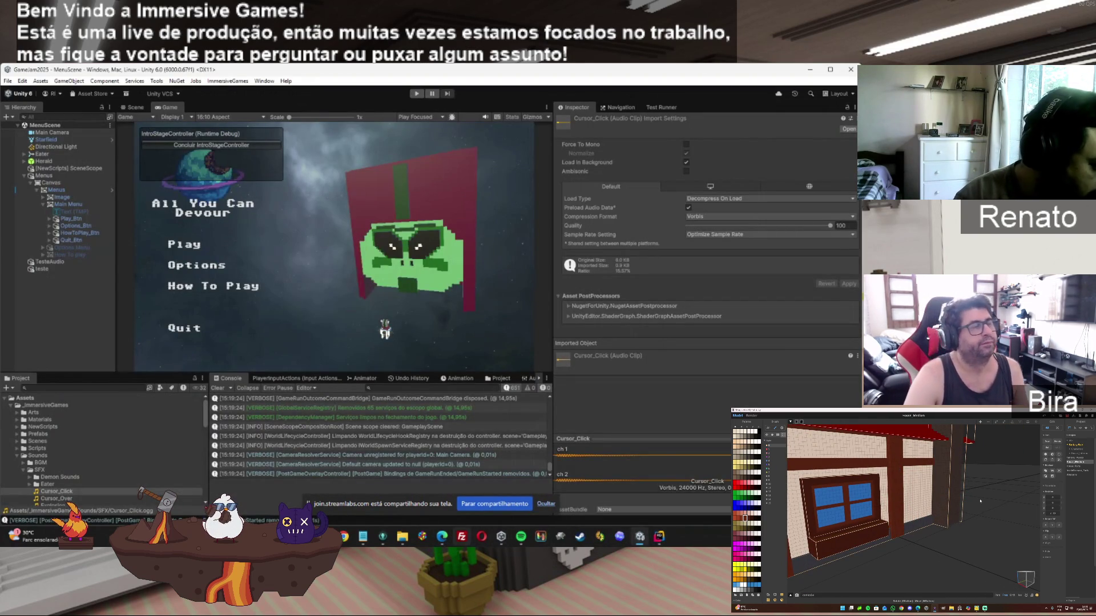
{"action": "left_click", "coordinate": [442, 537]}
{"action": "left_click", "coordinate": [529, 511]}
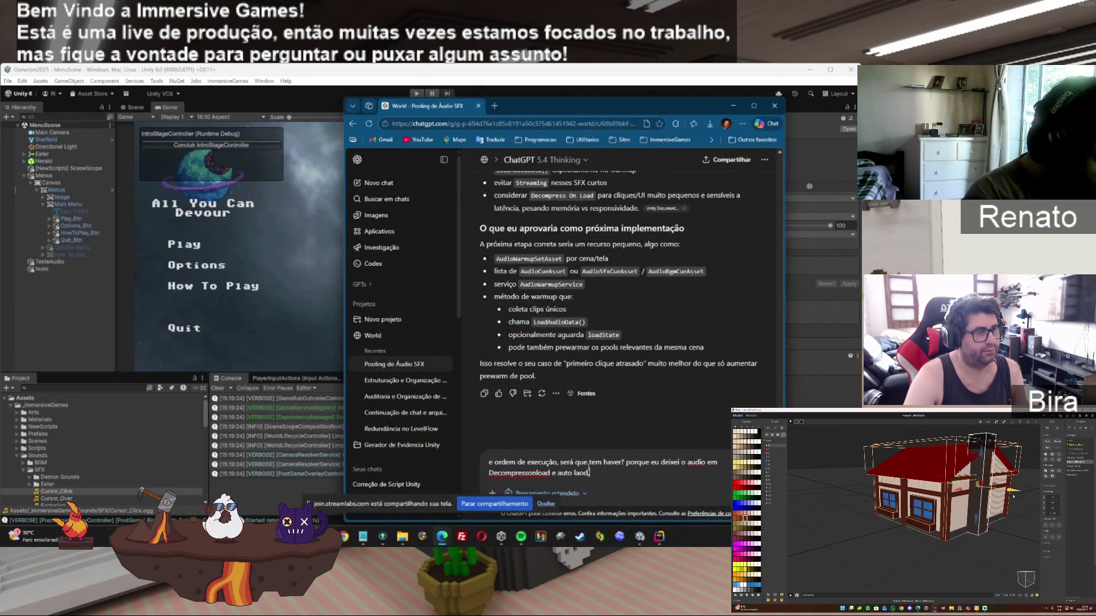
Finish and send the question asking whether the still-delayed sound is an execution-order issue
{"action": "type", "text": ", ele ainda atr"}
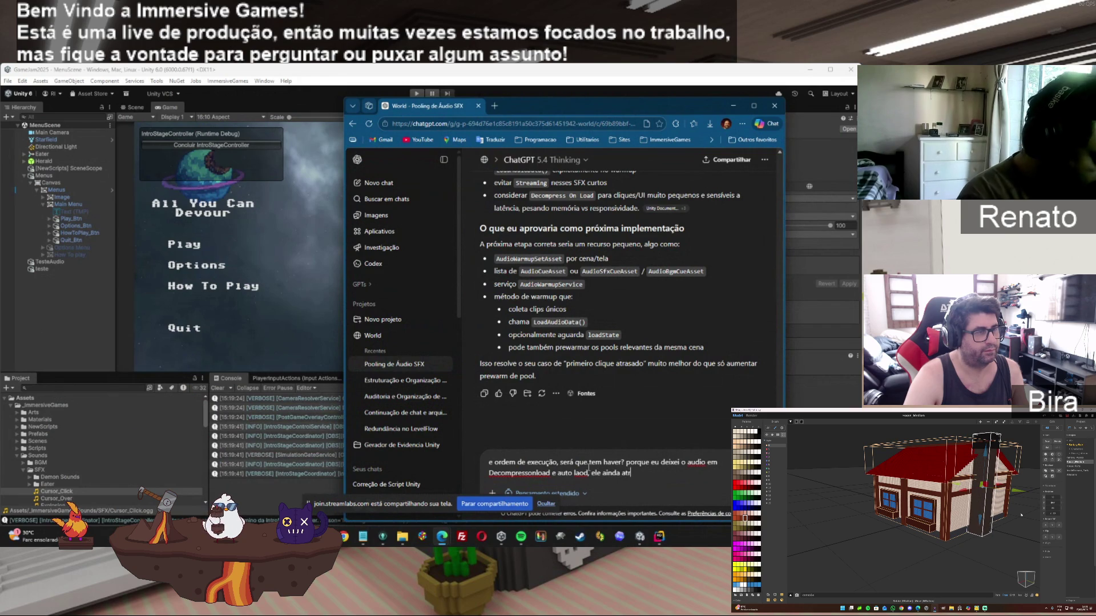
{"action": "type", "text": "aza"}
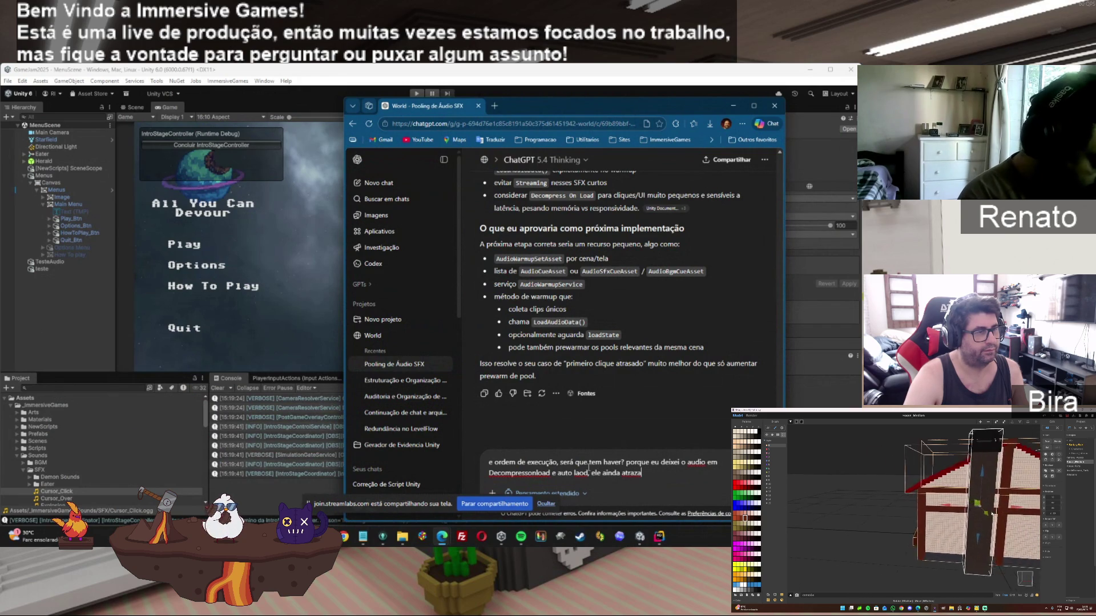
{"action": "type", "text": ", ser"}
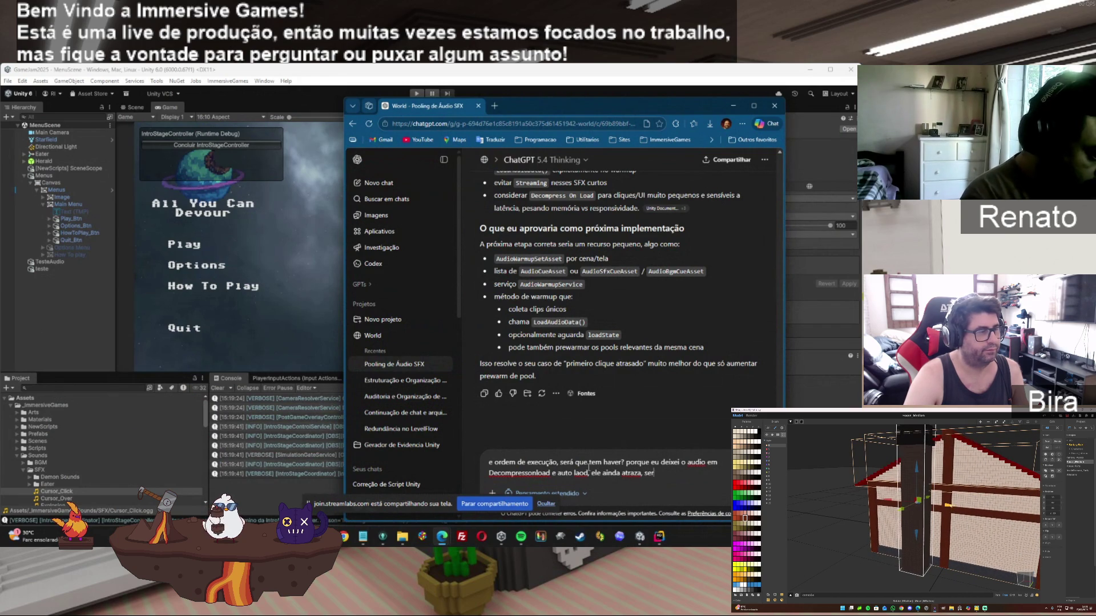
{"action": "type", "text": "á que é"}
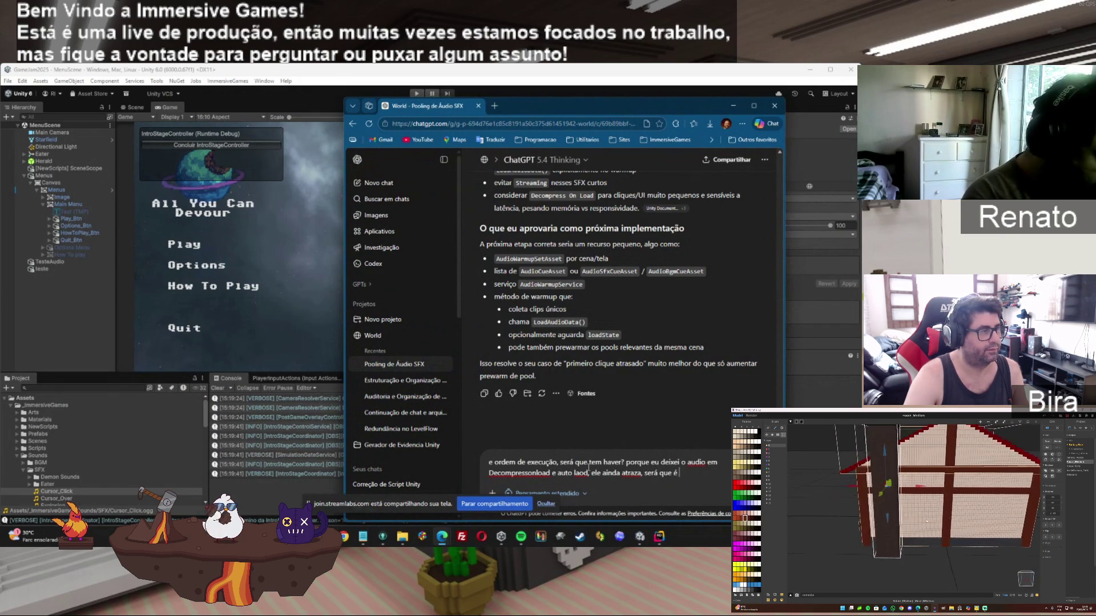
{"action": "type", "text": " ordem de execu"}
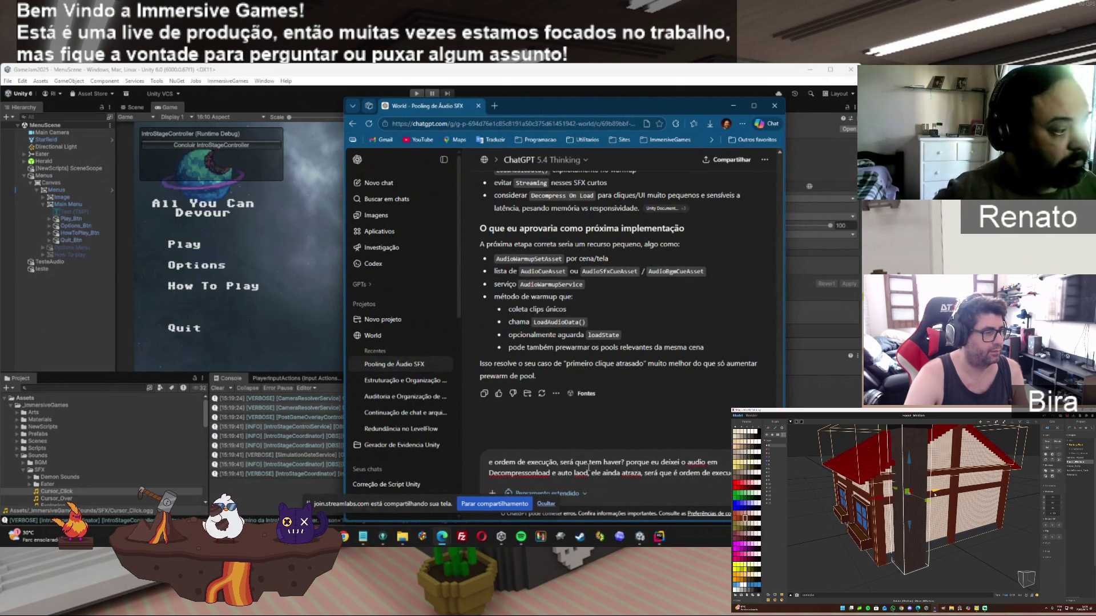
{"action": "key", "text": "Return"}
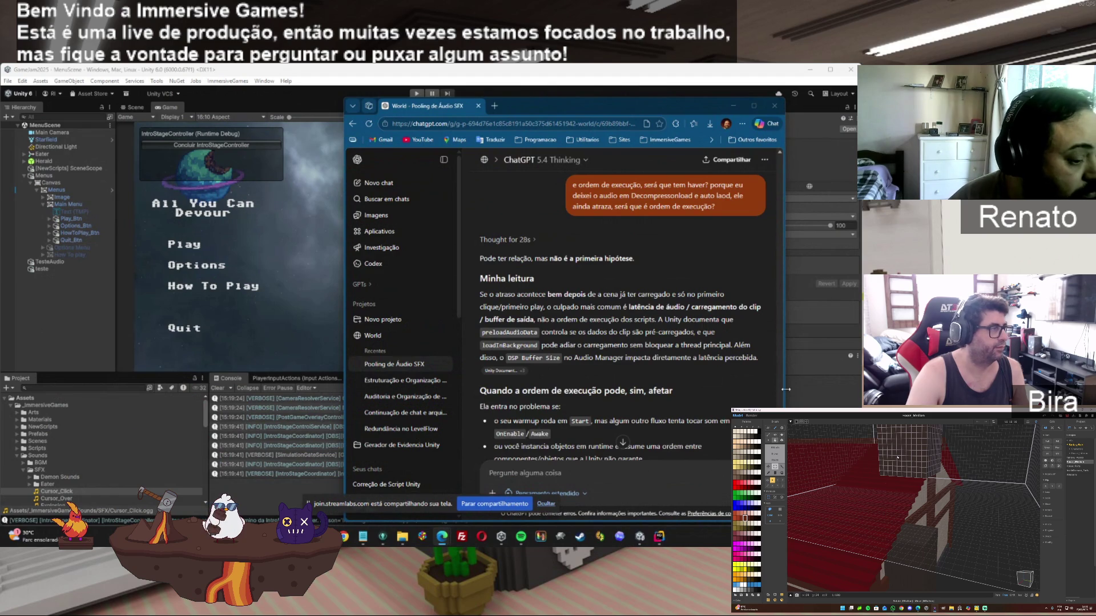
Draft a message saying the screen change and loading come first, and the click is heard afterwards
{"action": "scroll", "coordinate": [605, 314], "scroll_direction": "down", "scroll_amount": 2}
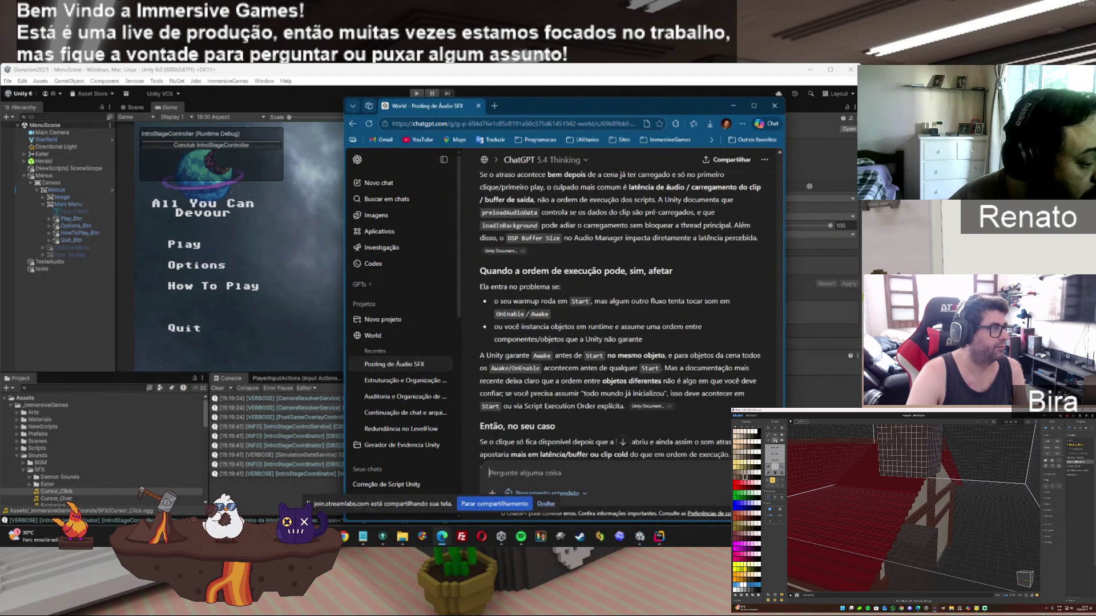
{"action": "scroll", "coordinate": [620, 314], "scroll_direction": "down", "scroll_amount": 2}
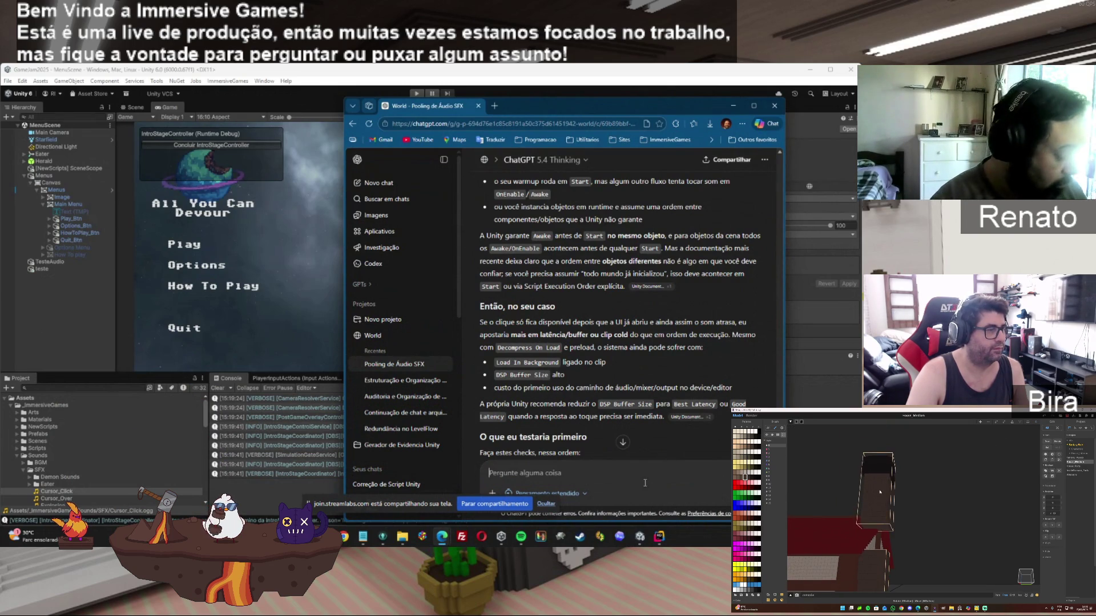
{"action": "type", "text": "Então"}
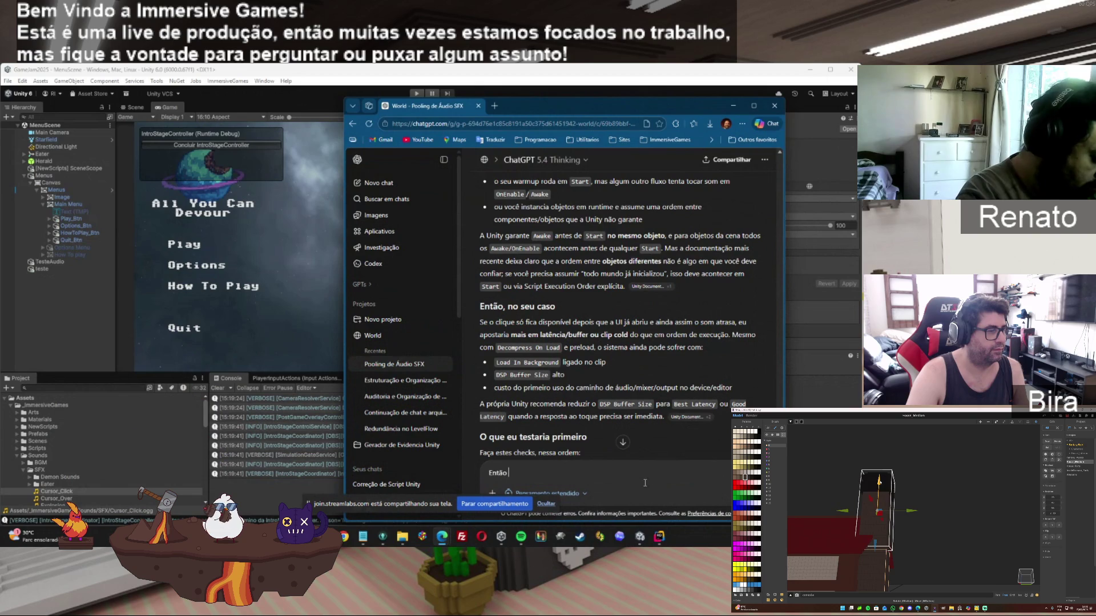
{"action": "type", "text": " eu clic"}
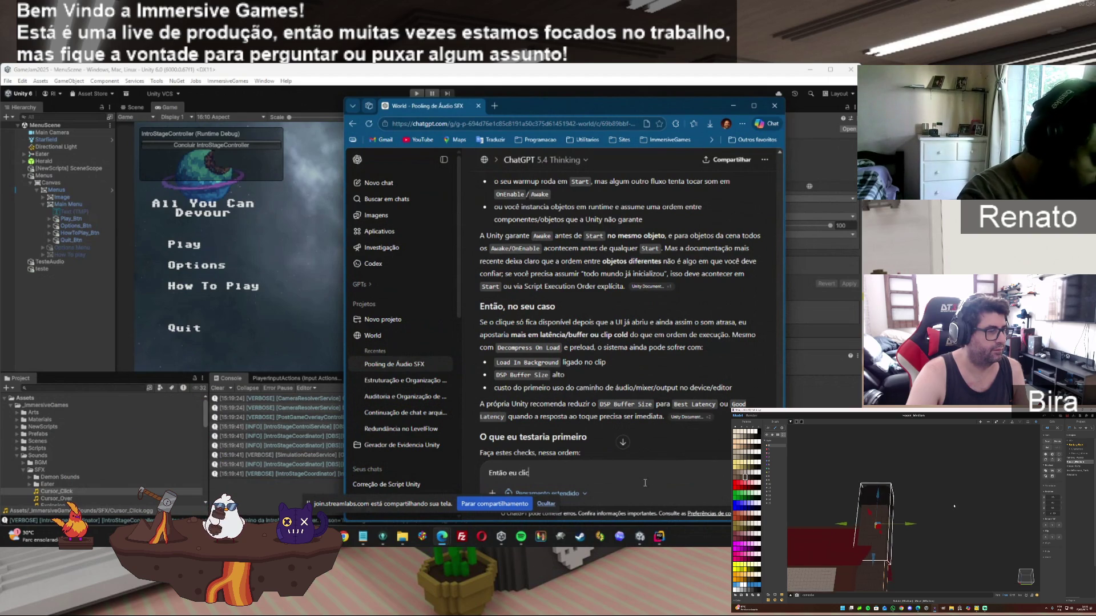
{"action": "type", "text": "o e e"}
{"action": "key", "text": "BackSpace"}
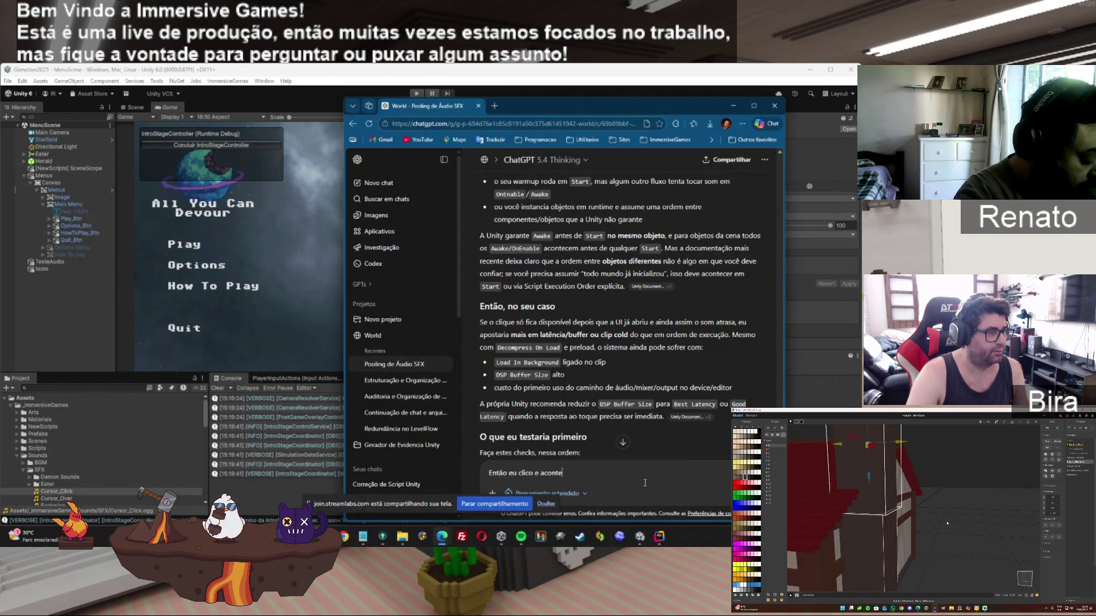
{"action": "type", "text": "mais rapido a "}
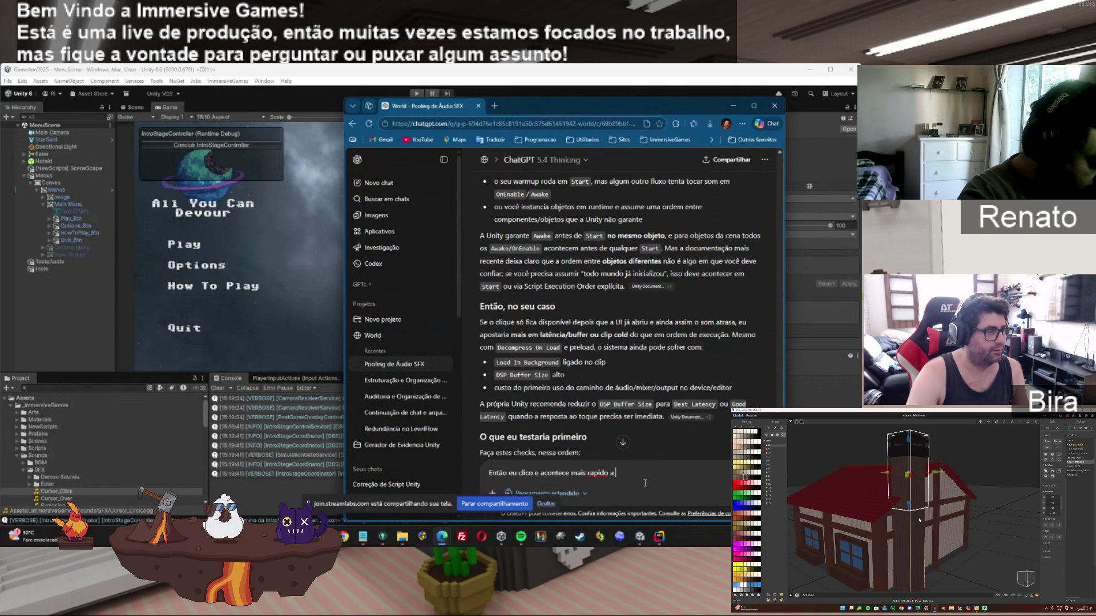
{"action": "type", "text": "mudança de"}
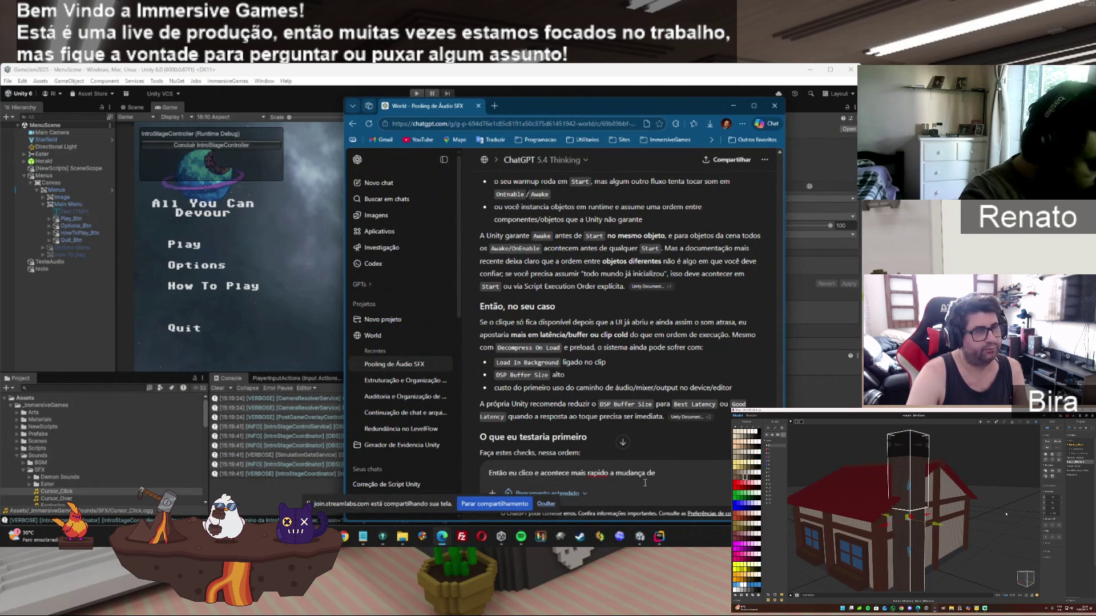
{"action": "type", "text": " tela e o loading e quan"}
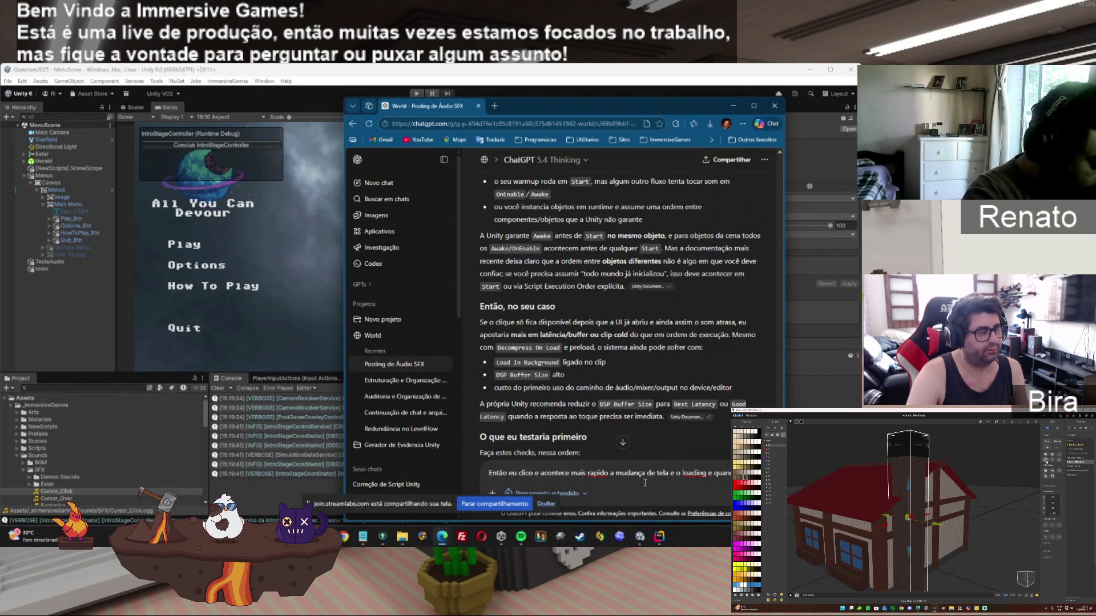
{"action": "type", "text": "o o loadingh"}
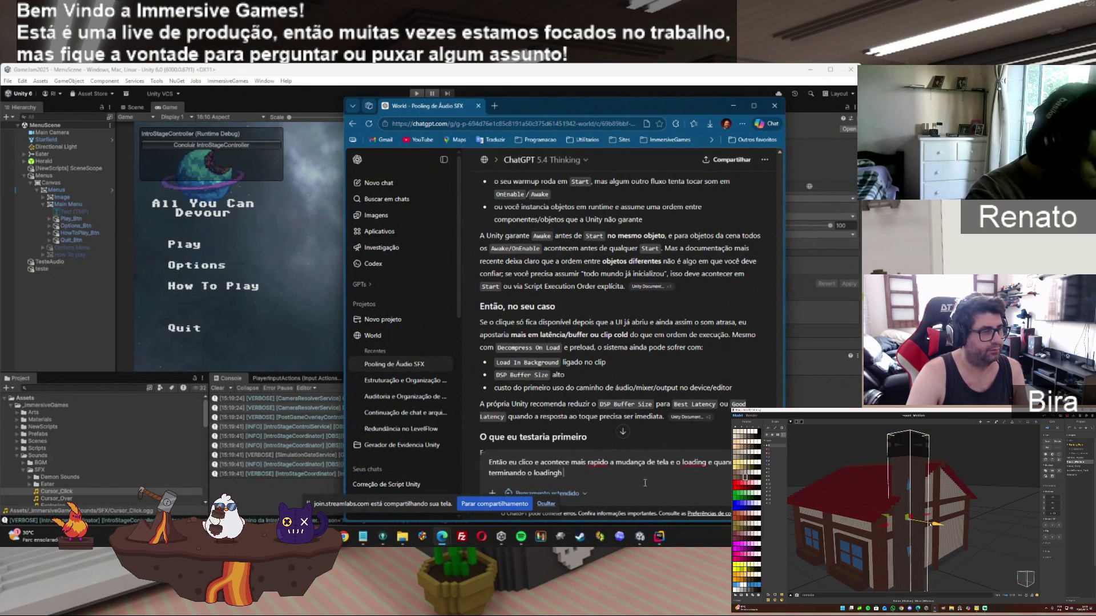
{"action": "key", "text": "BackSpace"}
{"action": "type", "text": "que"}
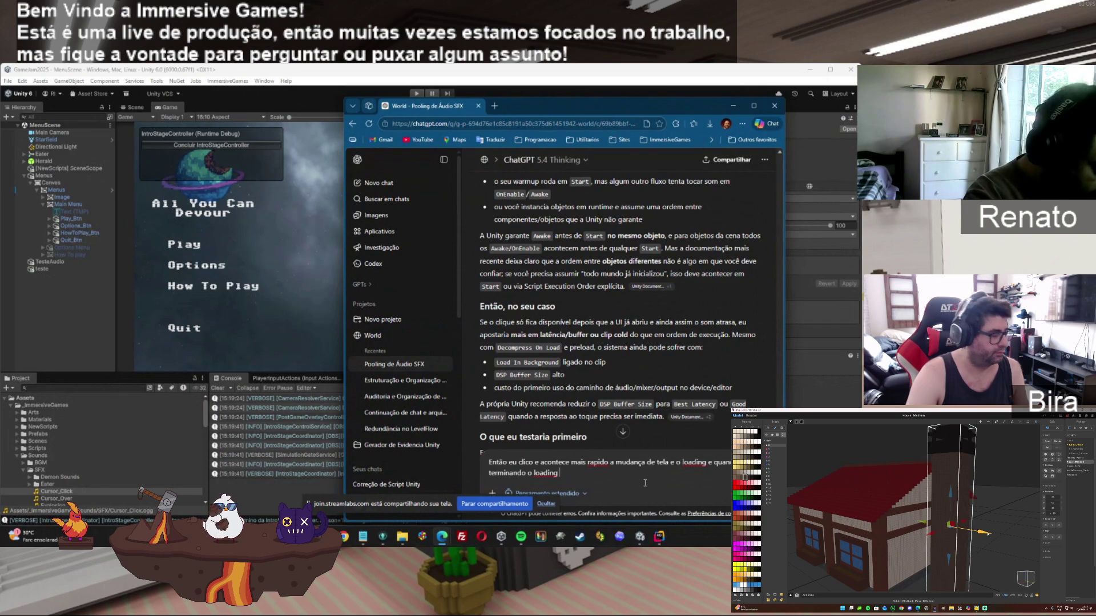
{"action": "type", "text": " o som é "}
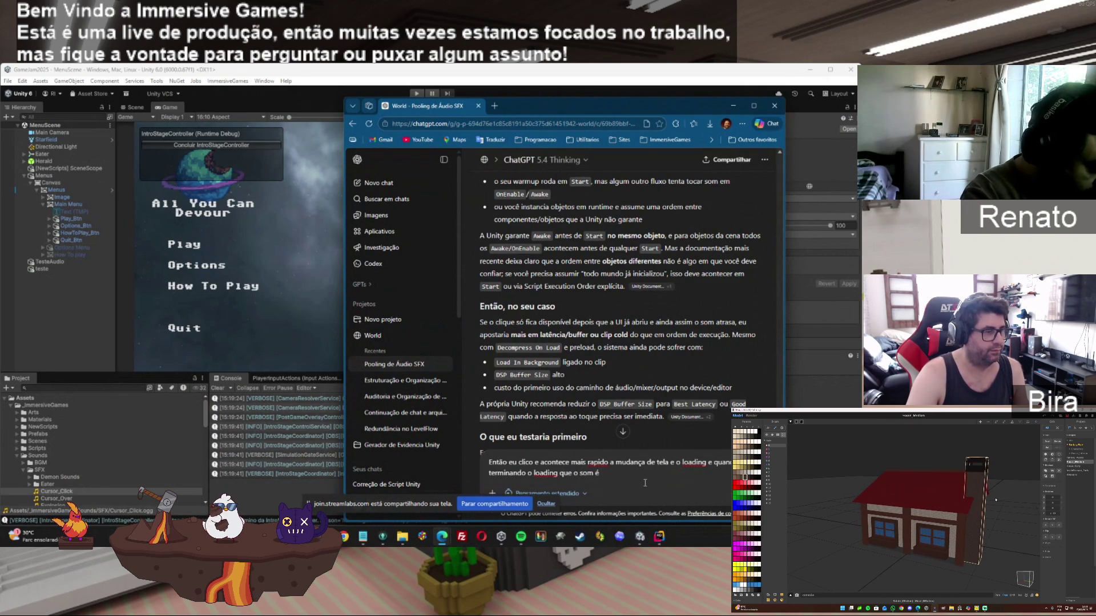
{"action": "type", "text": "perc"}
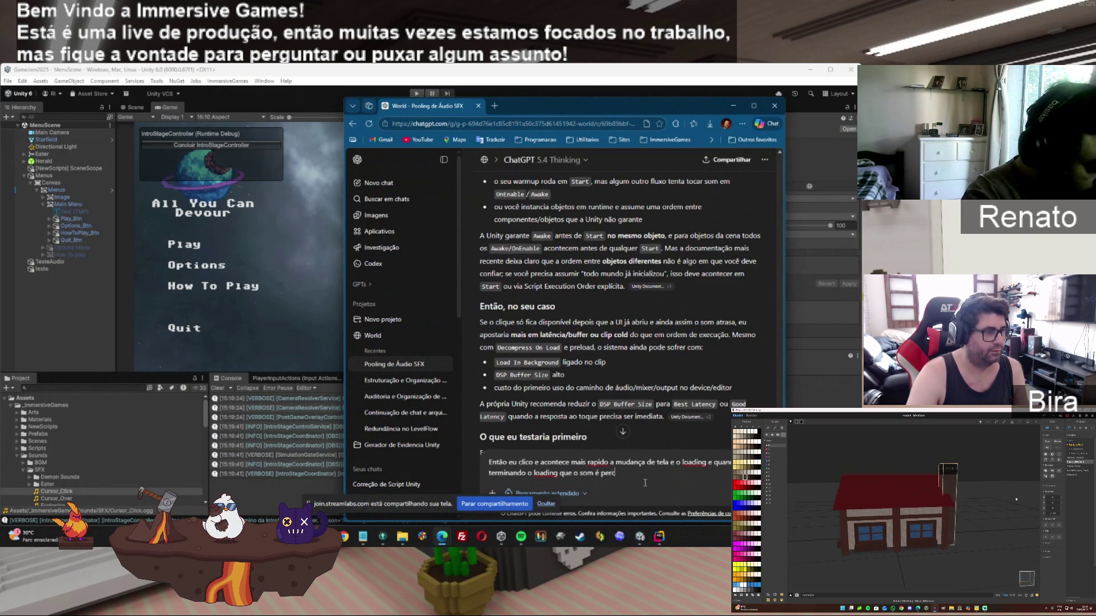
{"action": "type", "text": "ebido."}
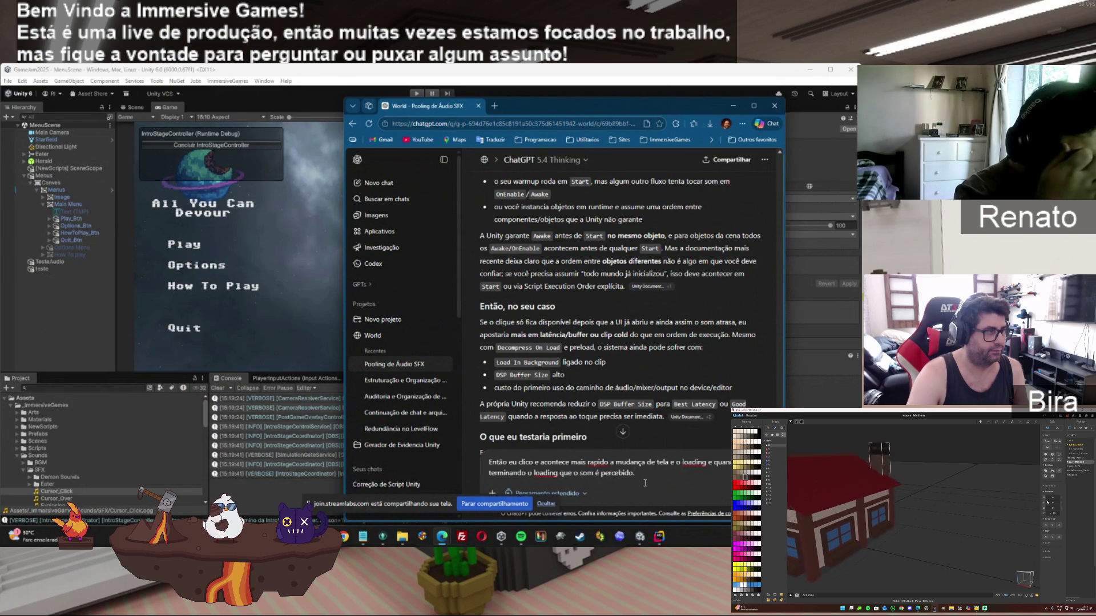
{"action": "type", "text": " (mesmo durando"}
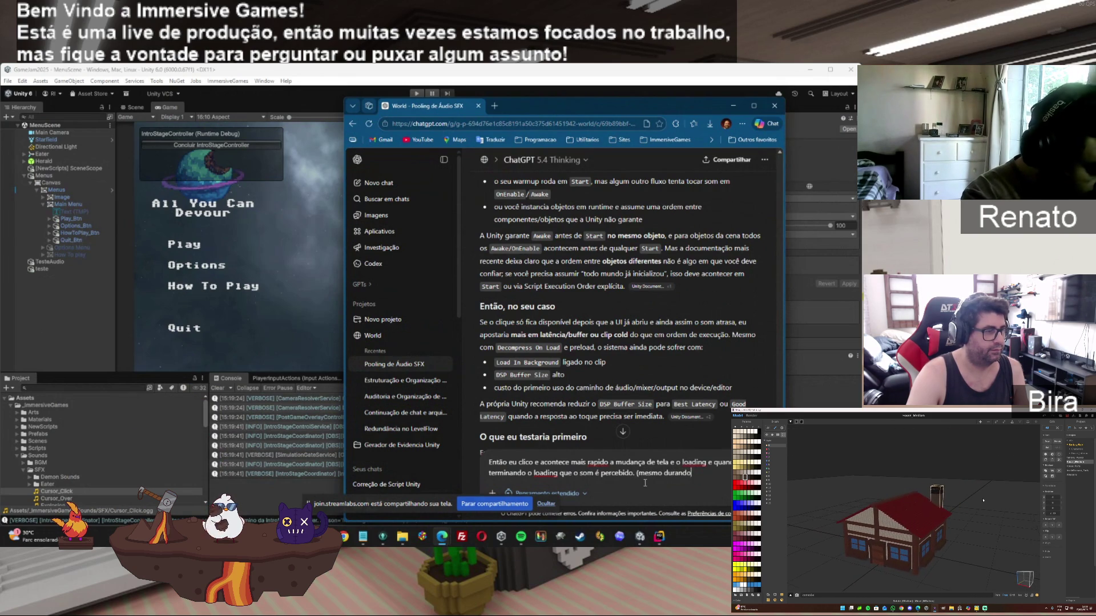
{"action": "type", "text": " pouco se"}
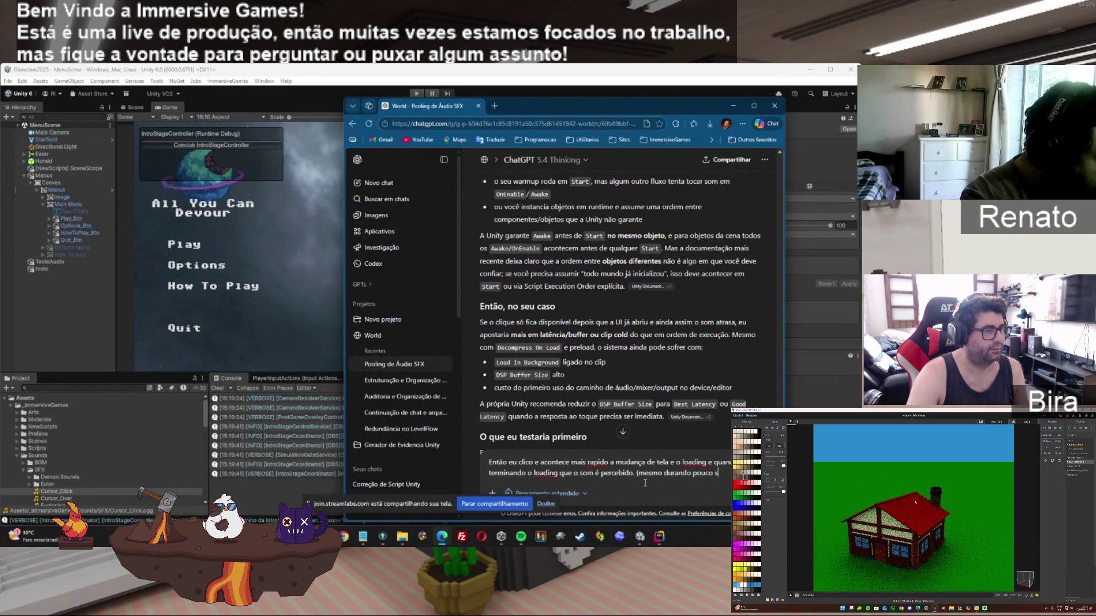
{"action": "type", "text": "gu"}
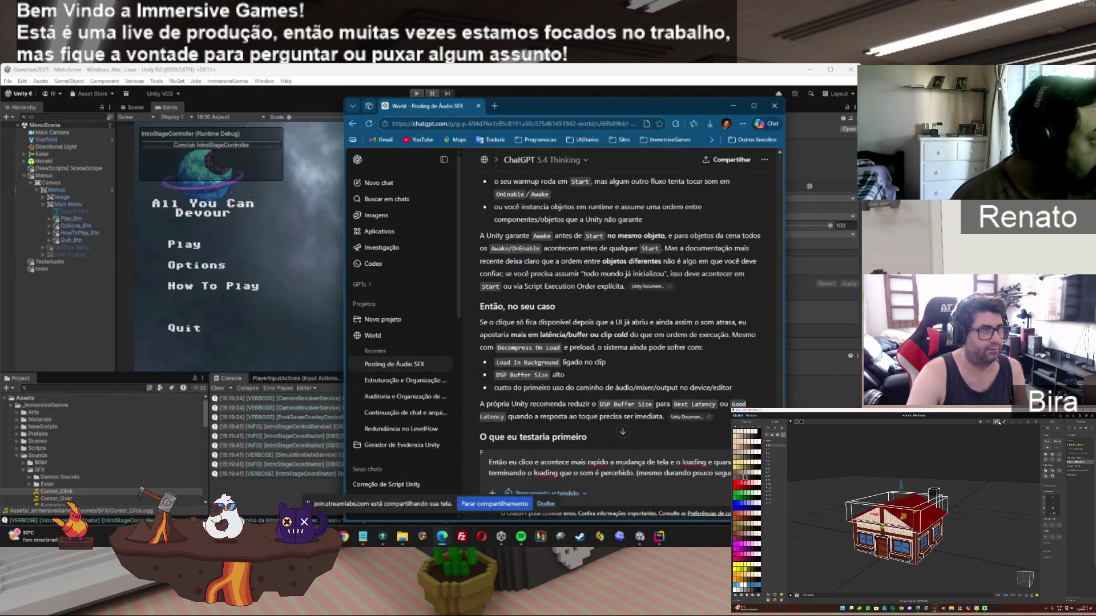
Run the game with a cleared Console, start gameplay from the main menu, then return to ChatGPT
{"action": "left_click", "coordinate": [228, 325]}
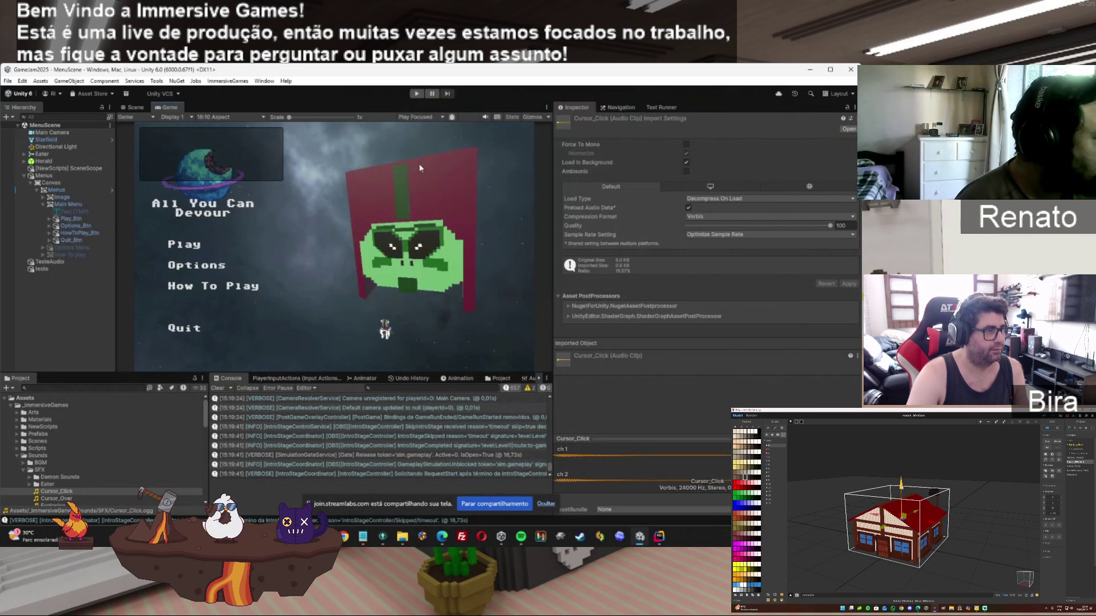
{"action": "left_click", "coordinate": [417, 93]}
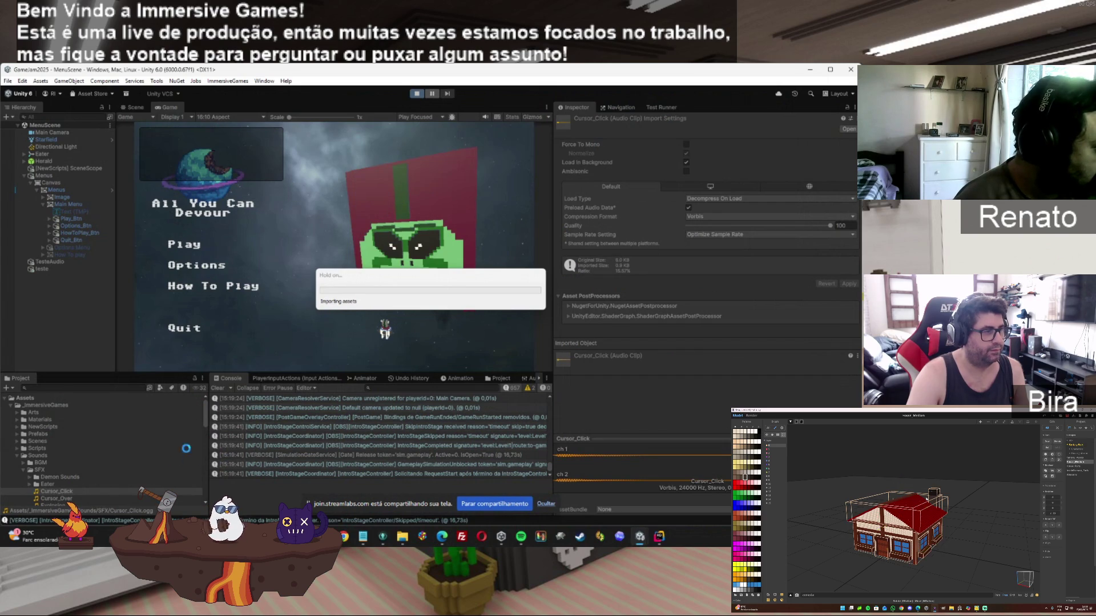
{"action": "left_click", "coordinate": [217, 388]}
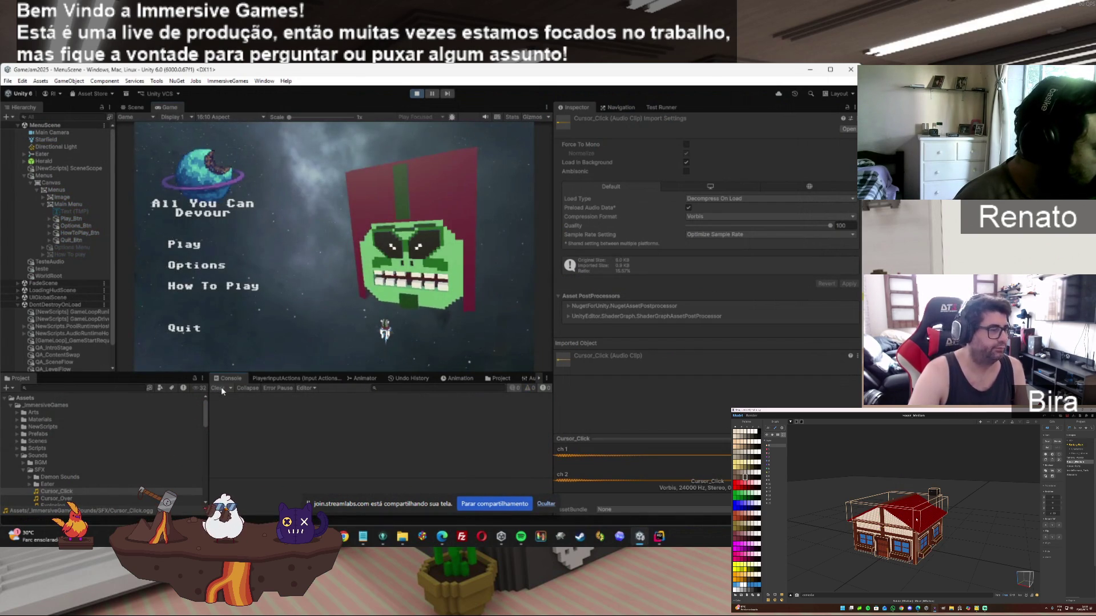
{"action": "left_click", "coordinate": [193, 246]}
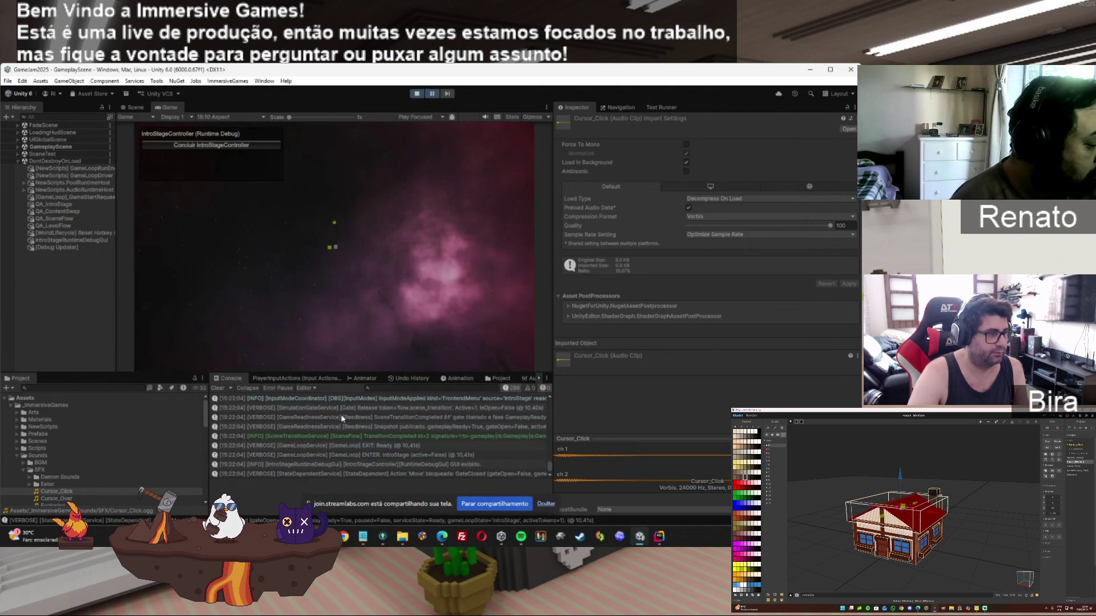
{"action": "left_click", "coordinate": [335, 445]}
{"action": "scroll", "coordinate": [335, 447], "scroll_direction": "up", "scroll_amount": 5}
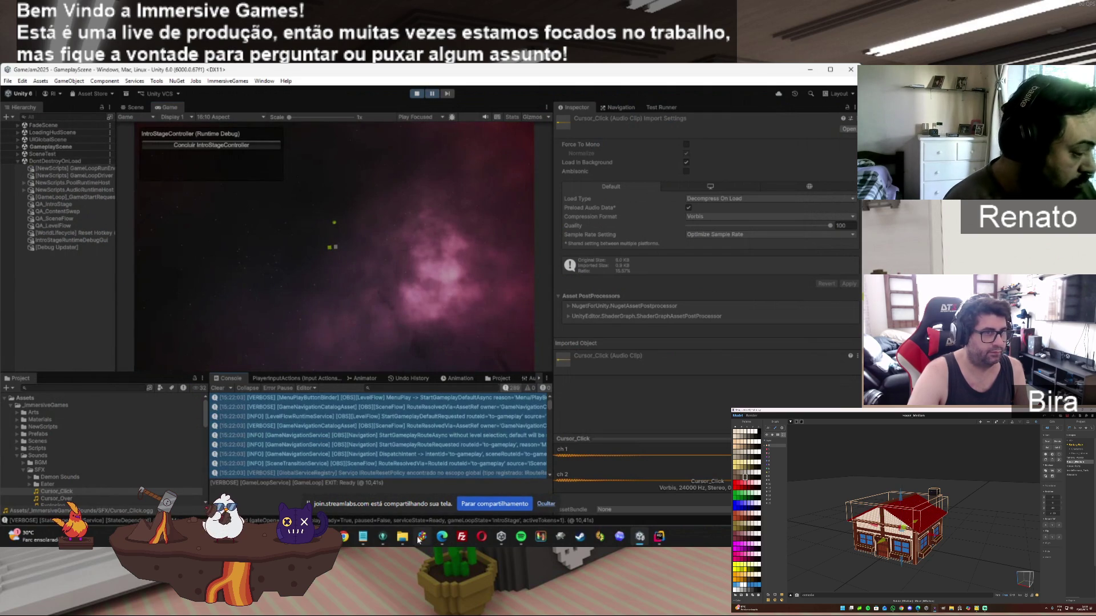
{"action": "mouse_move", "coordinate": [441, 536]}
{"action": "left_click", "coordinate": [552, 498]}
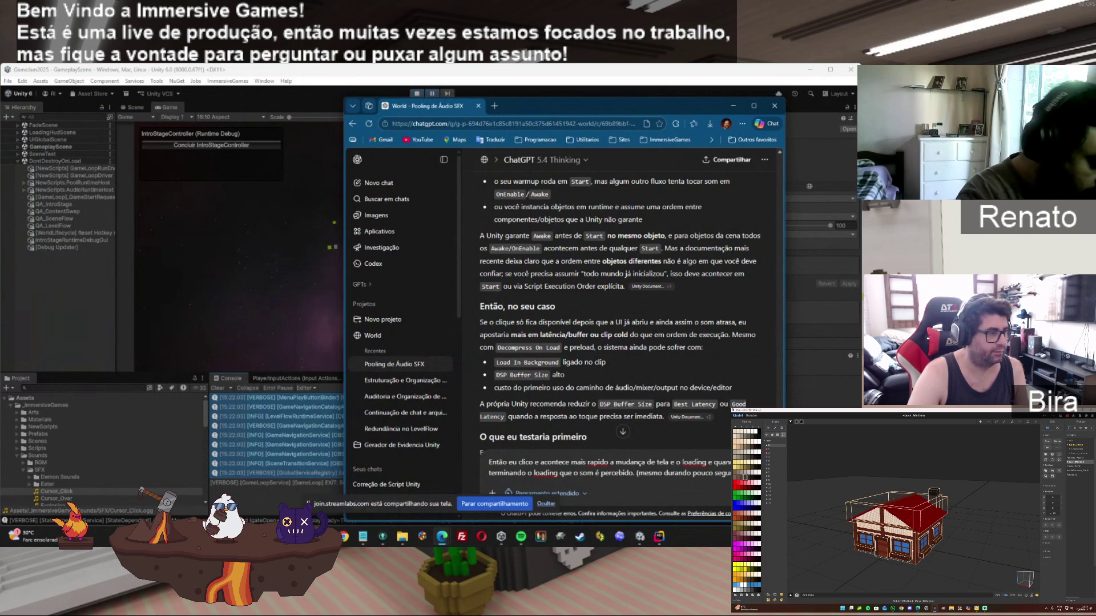
Add a 'Veja o log:' line to the draft and paste the Unity Console log below it
{"action": "type", "text": "Veja o log:"}
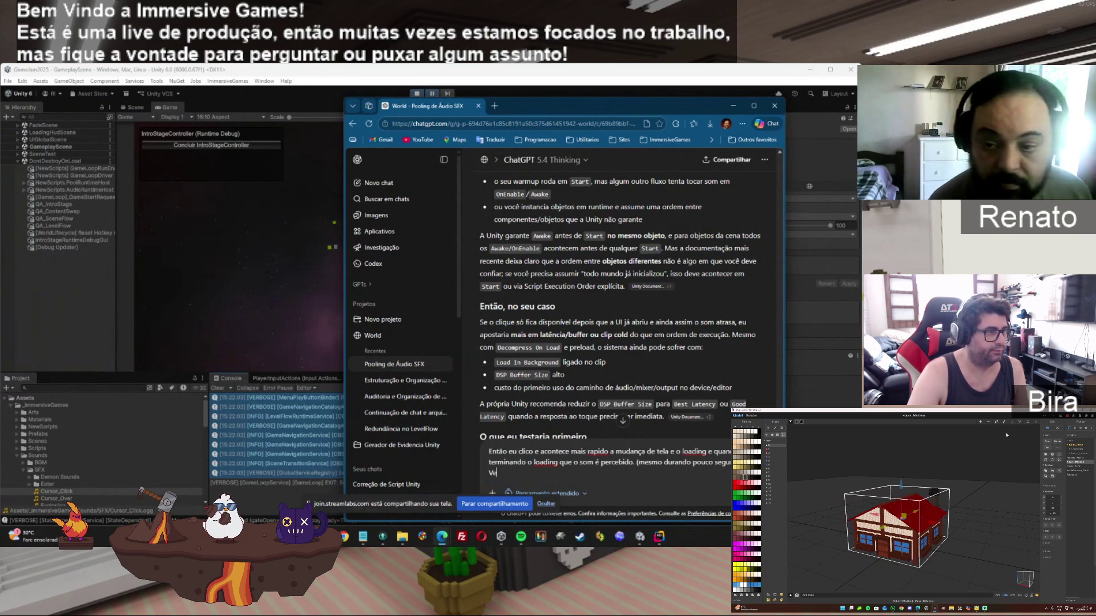
{"action": "key", "text": "shift+Return"}
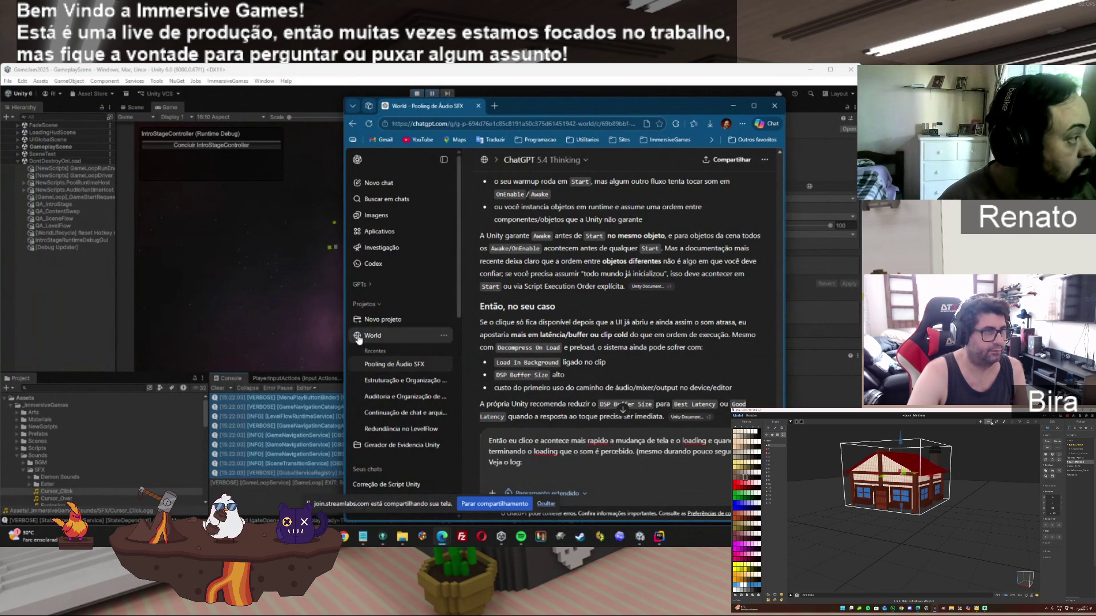
{"action": "left_click", "coordinate": [450, 92]}
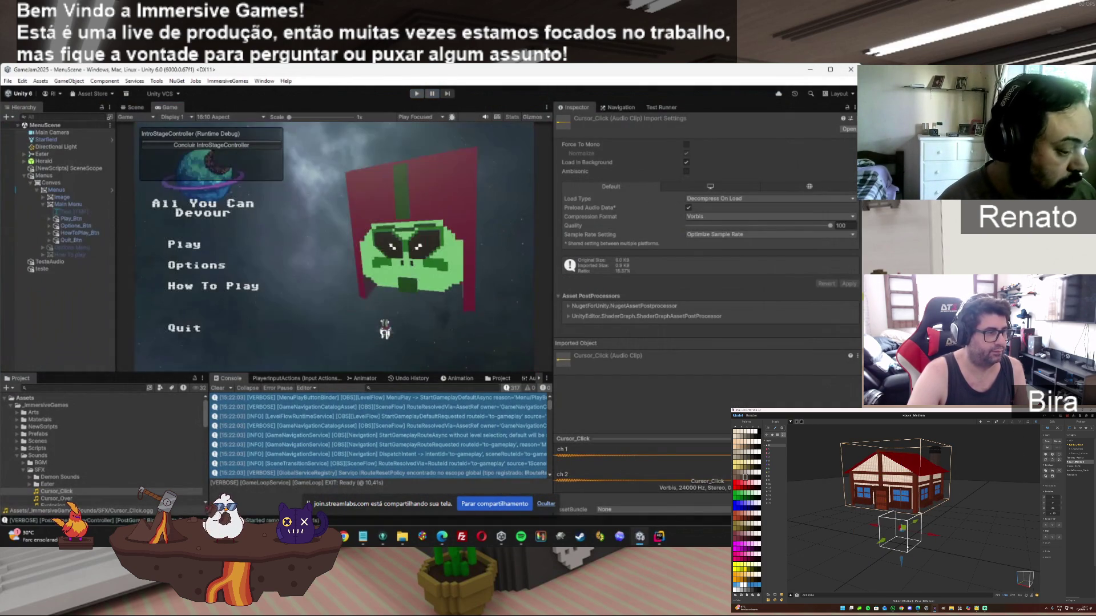
{"action": "mouse_move", "coordinate": [542, 538]}
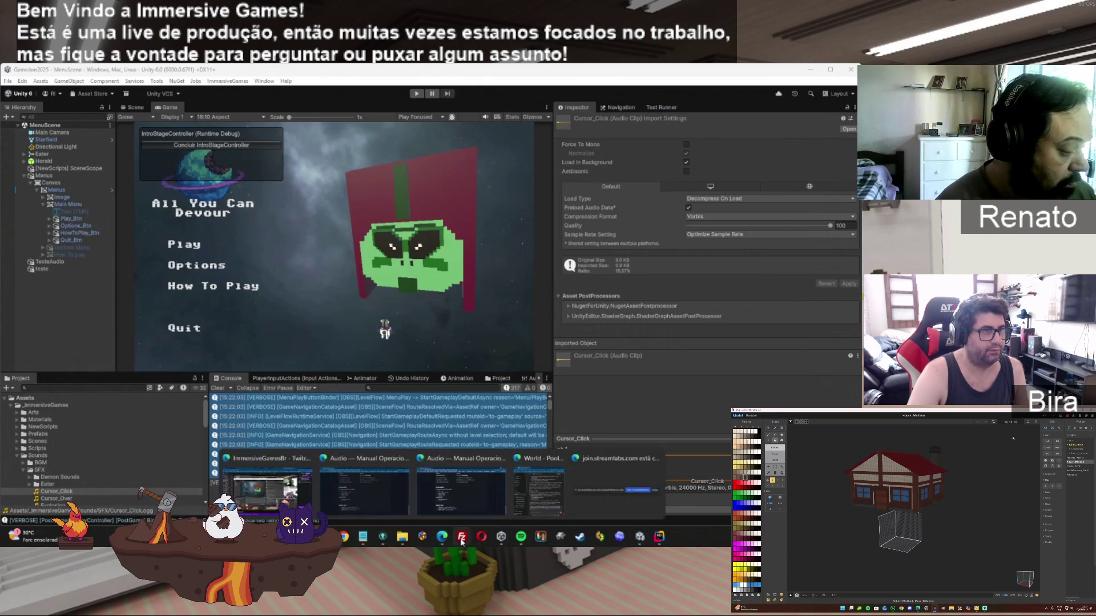
{"action": "left_click", "coordinate": [515, 496]}
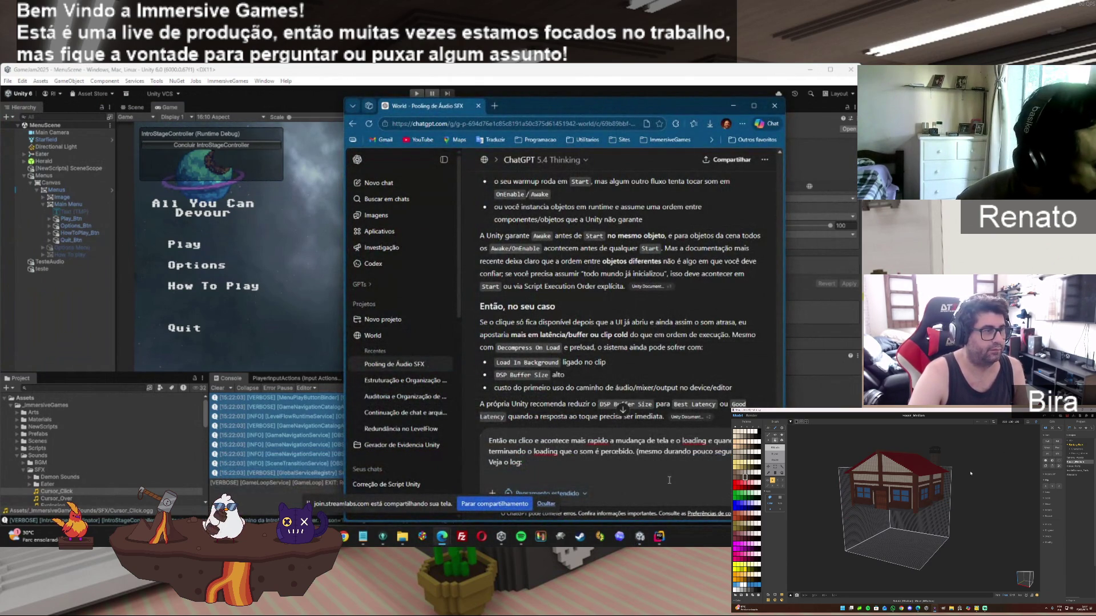
{"action": "key", "text": "ctrl+v"}
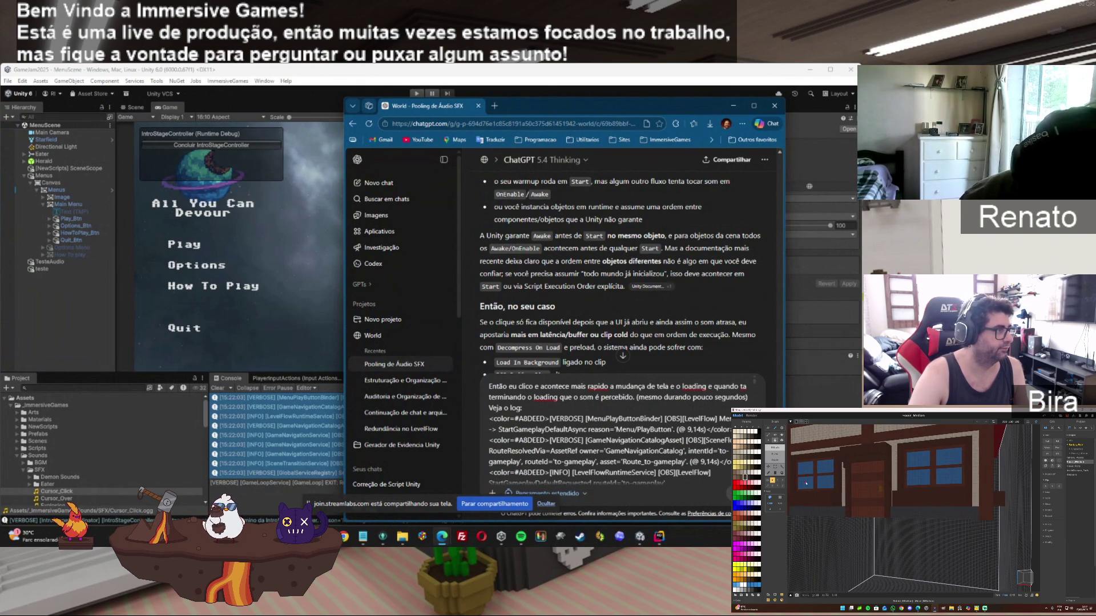
{"action": "scroll", "coordinate": [619, 274], "scroll_direction": "down", "scroll_amount": 5}
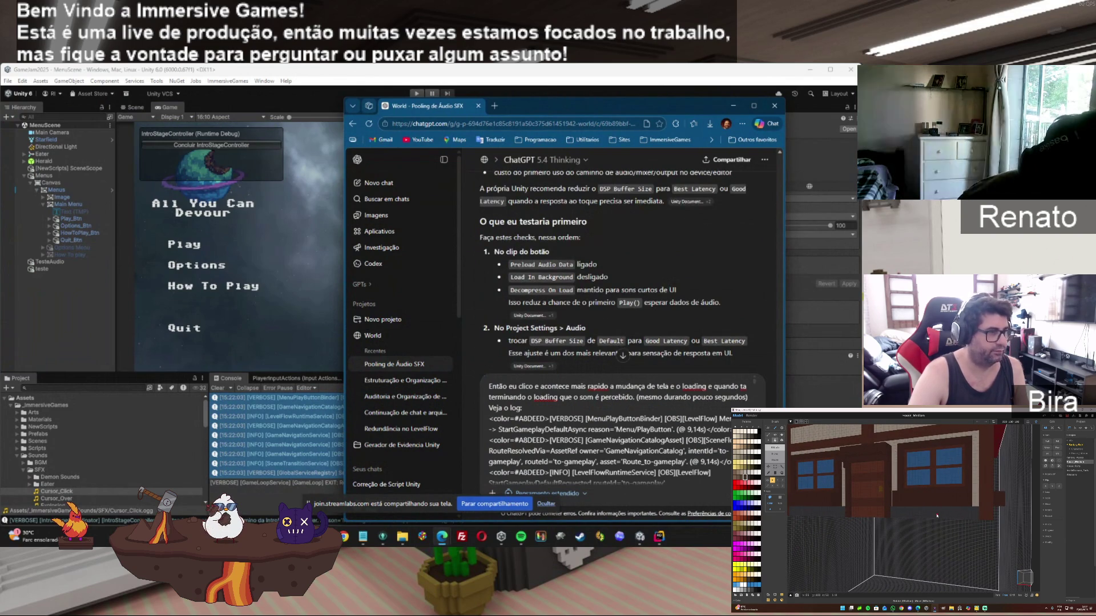
Send the explanation with the pasted console log to ChatGPT
{"action": "key", "text": "Return"}
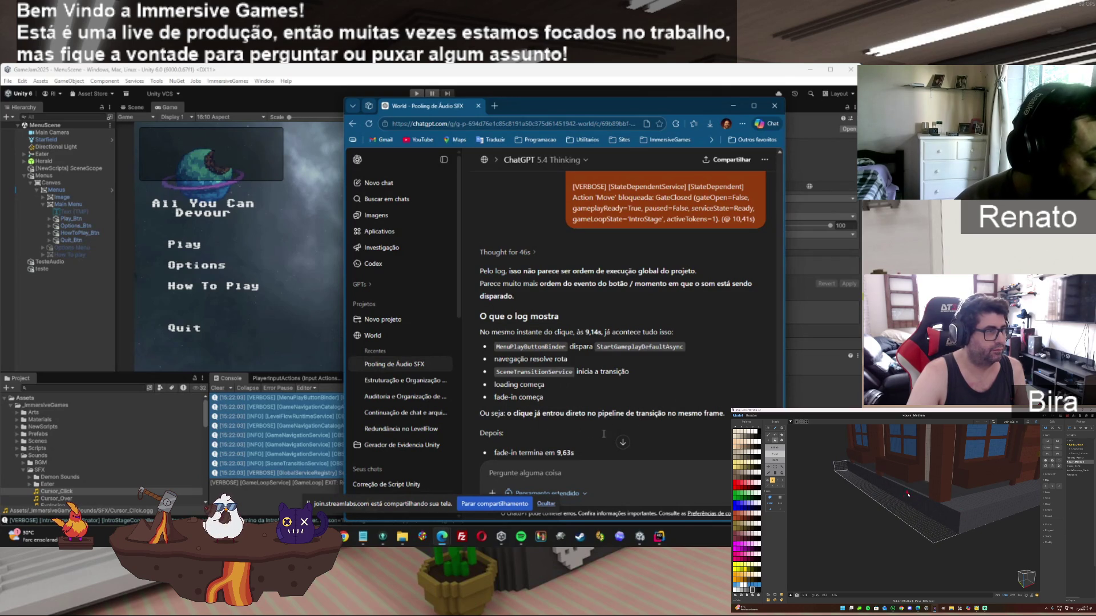
Scroll through ChatGPT's reply to the 'O que eu faria agora' section and Teste 1
{"action": "scroll", "coordinate": [622, 319], "scroll_direction": "down", "scroll_amount": 1}
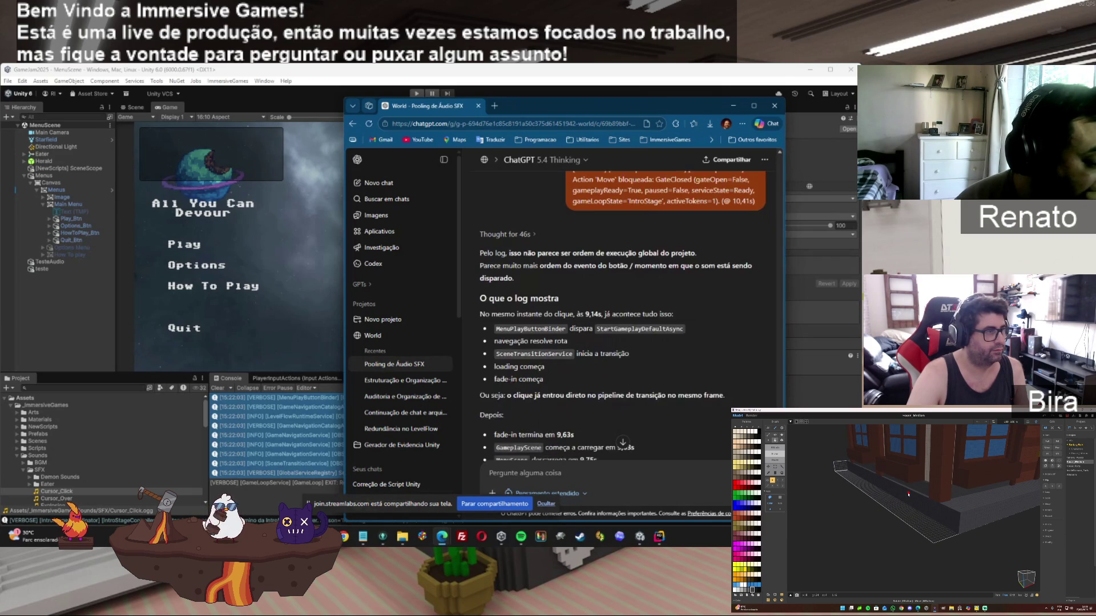
{"action": "scroll", "coordinate": [622, 319], "scroll_direction": "down", "scroll_amount": 1}
{"action": "scroll", "coordinate": [623, 319], "scroll_direction": "down", "scroll_amount": 3}
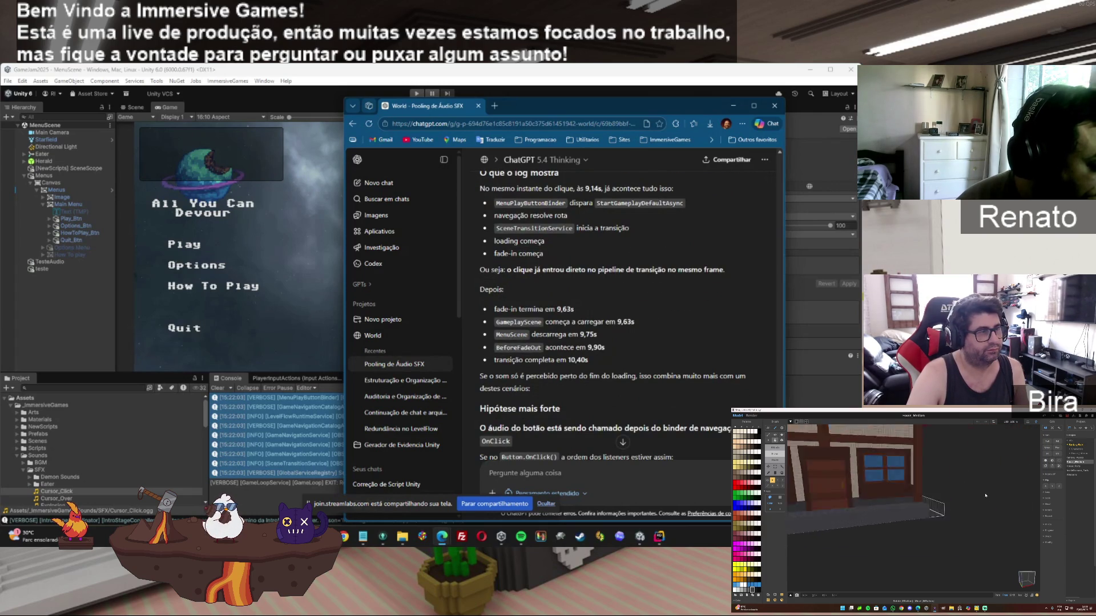
{"action": "scroll", "coordinate": [622, 320], "scroll_direction": "down", "scroll_amount": 2}
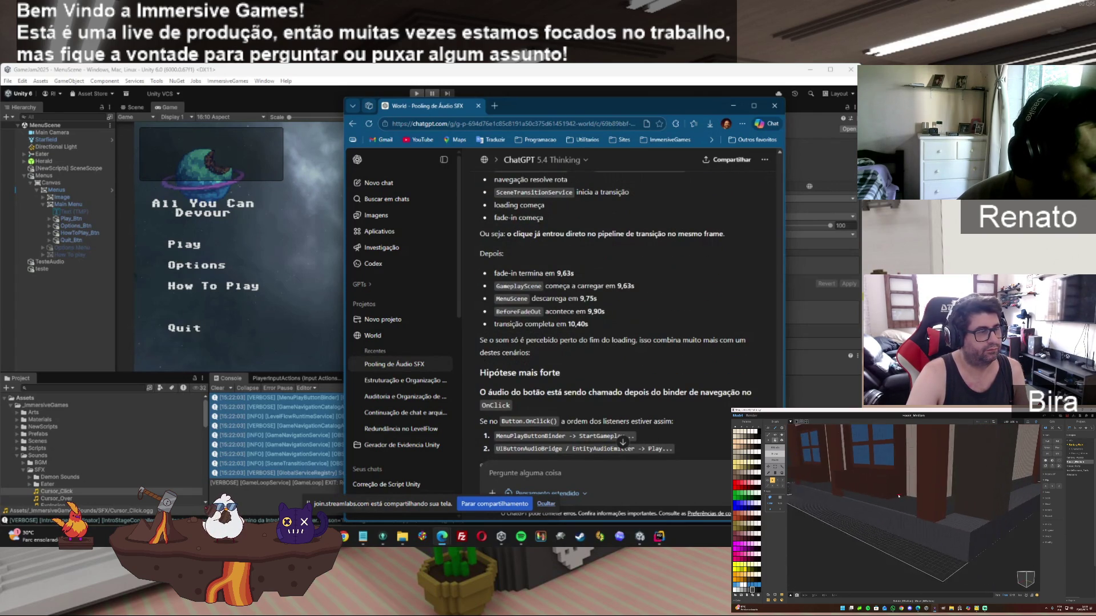
{"action": "scroll", "coordinate": [622, 319], "scroll_direction": "down", "scroll_amount": 1}
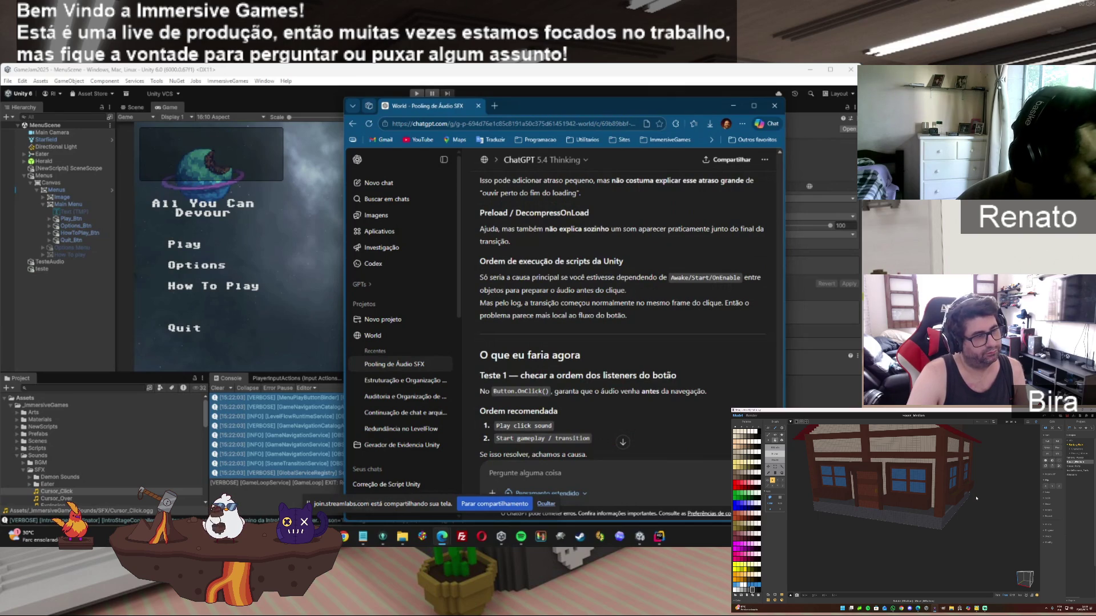
Select Play_Btn, scroll the Inspector to its On Click () list, and snip a screenshot of it
{"action": "left_click", "coordinate": [820, 404]}
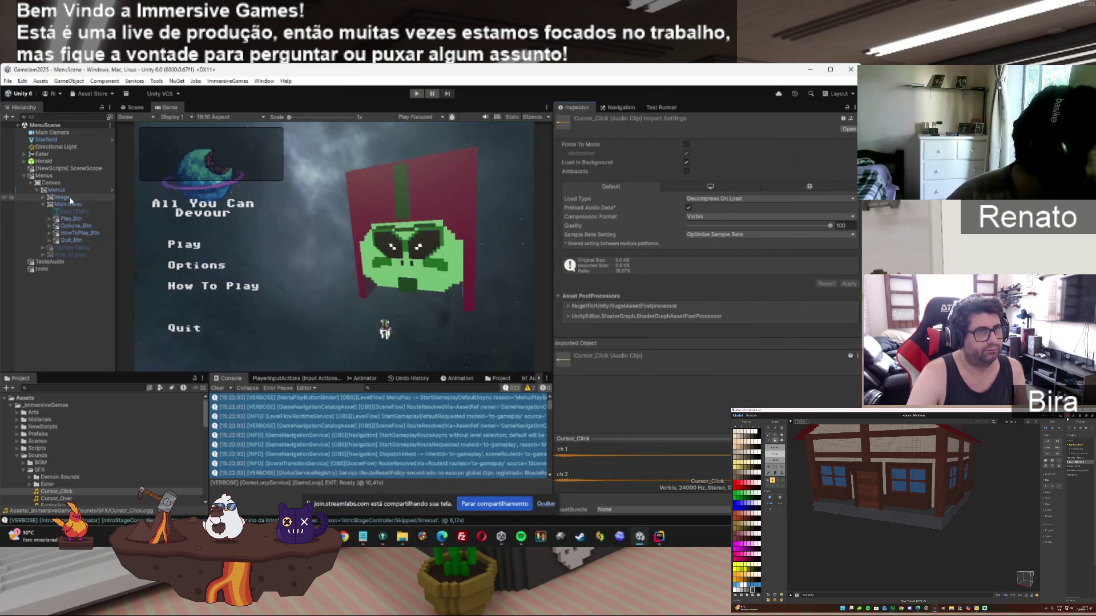
{"action": "left_click", "coordinate": [70, 219]}
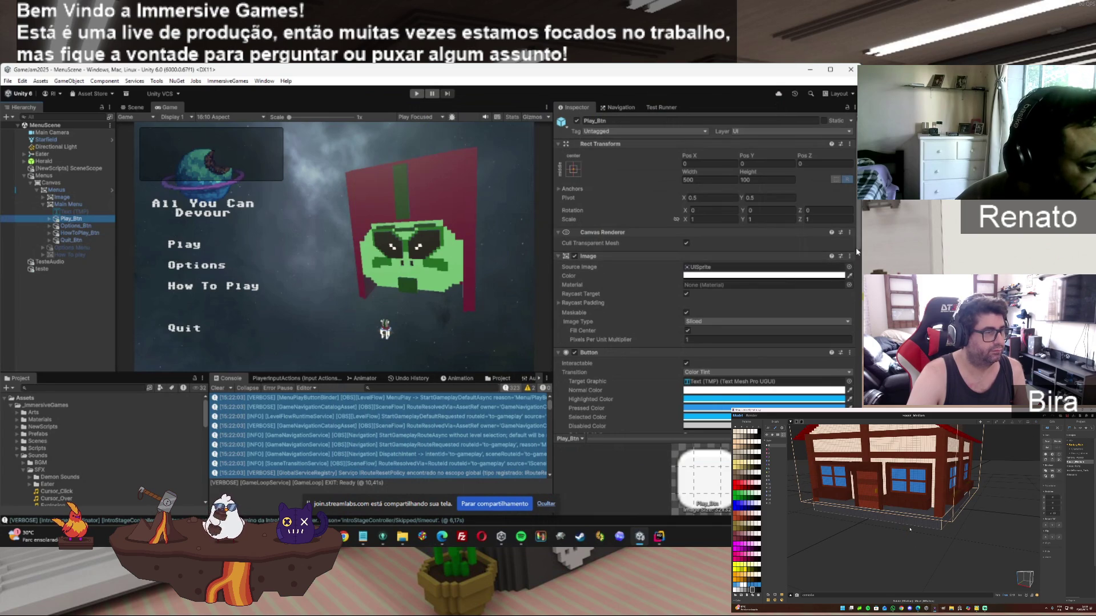
{"action": "left_click_drag", "start_coordinate": [855, 247], "coordinate": [855, 412]}
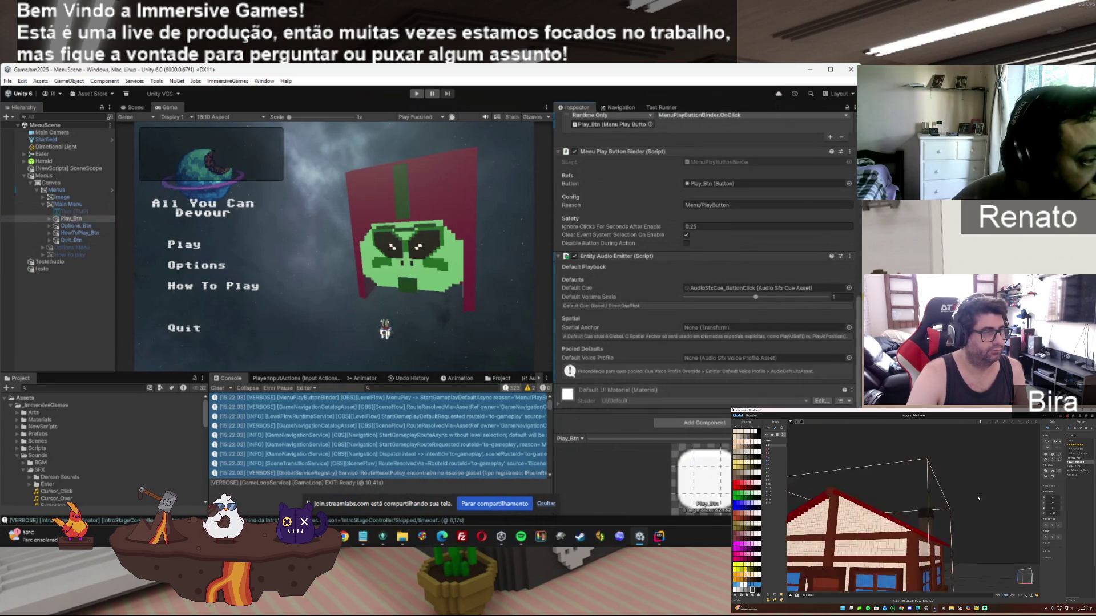
{"action": "scroll", "coordinate": [705, 240], "scroll_direction": "up", "scroll_amount": 3}
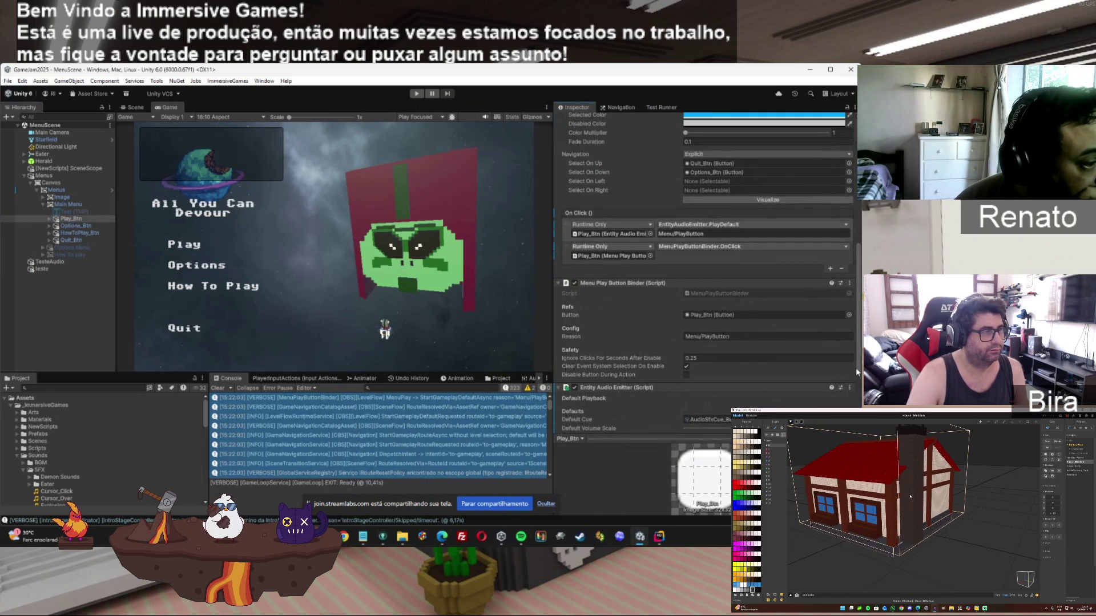
{"action": "left_click_drag", "start_coordinate": [855, 367], "coordinate": [856, 361]}
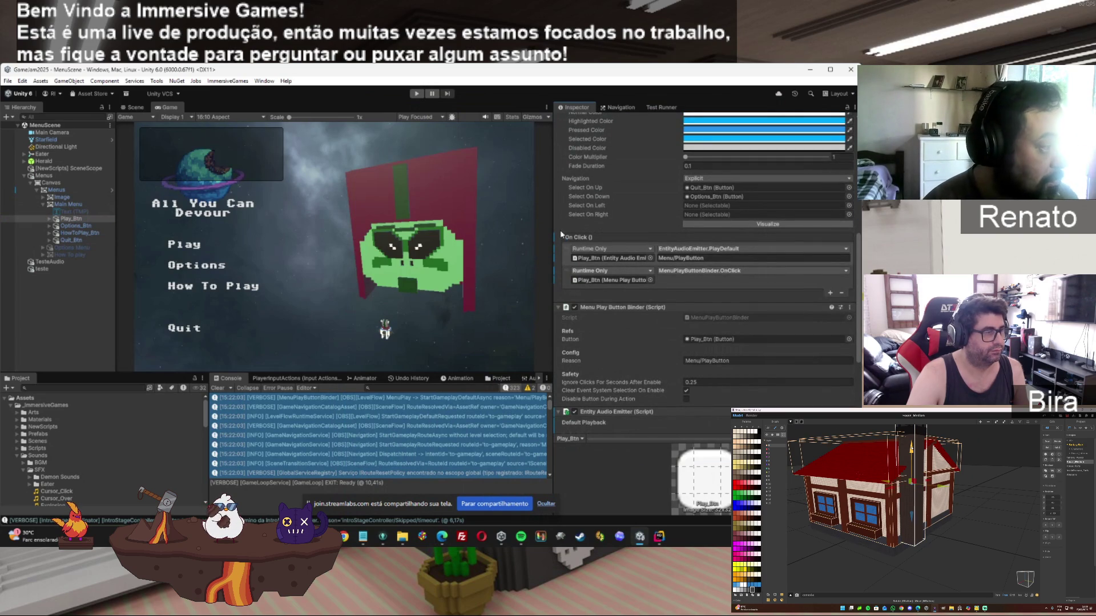
{"action": "key", "text": "super+shift+s"}
{"action": "left_click_drag", "start_coordinate": [556, 225], "coordinate": [855, 297]}
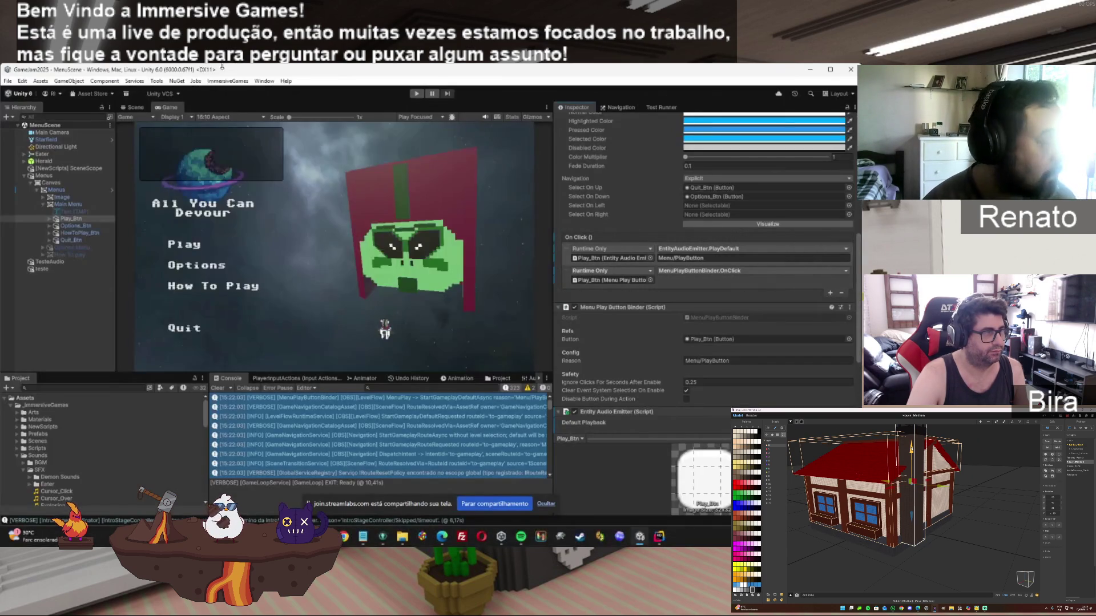
Return to ChatGPT and read Test 2 (click on PointerDown) and Test 3 (log SFX play moment)
{"action": "mouse_move", "coordinate": [442, 536]}
{"action": "left_click", "coordinate": [477, 500]}
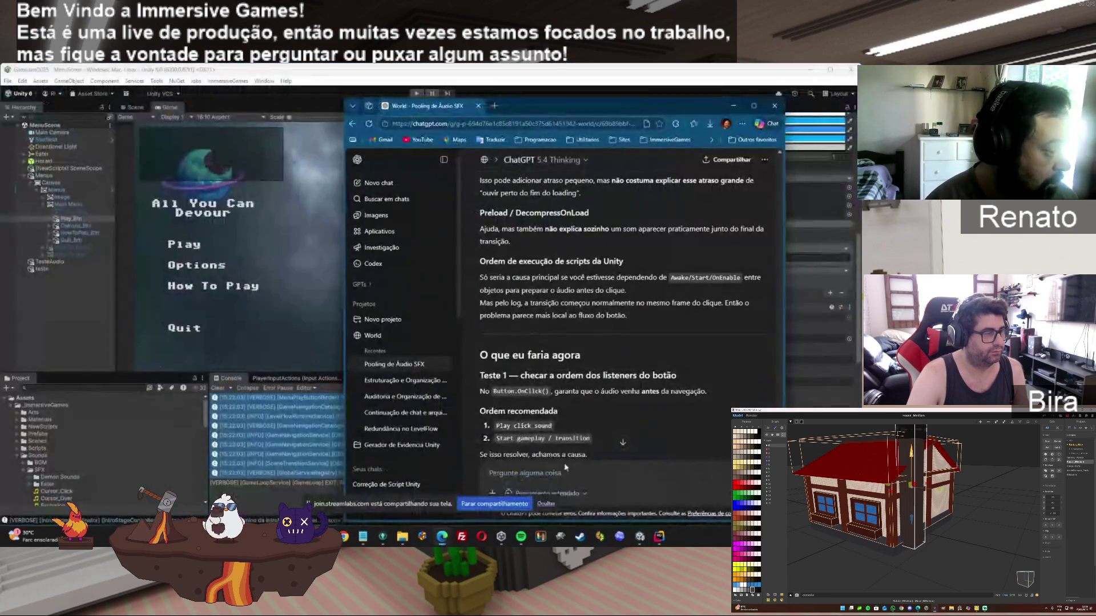
{"action": "scroll", "coordinate": [727, 484], "scroll_direction": "down", "scroll_amount": 3}
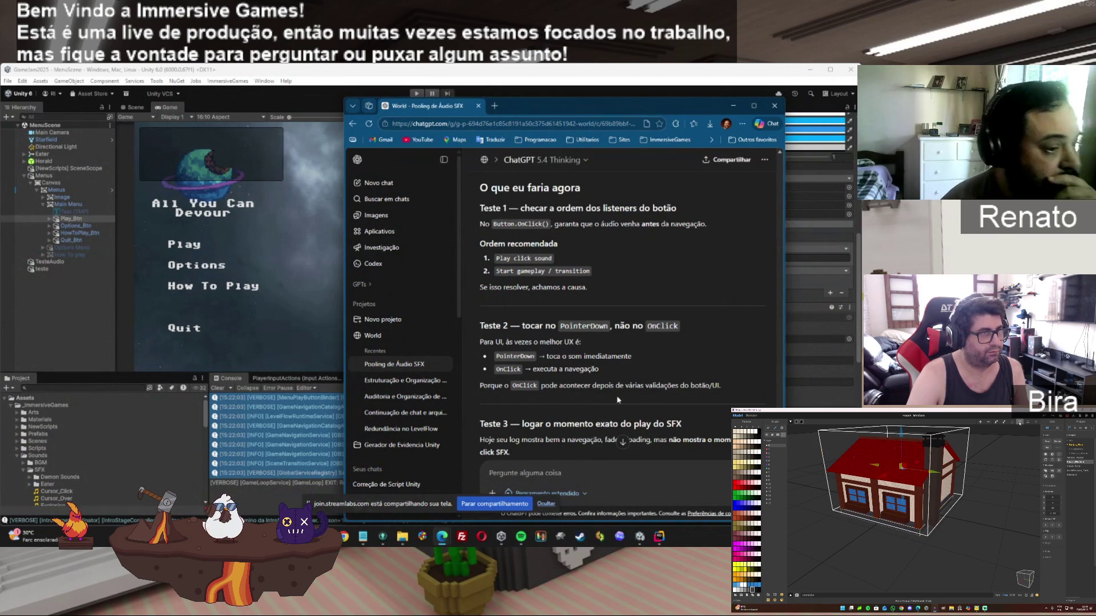
Switch between Unity and Rider, then bring the ChatGPT SFX pooling conversation back in front
{"action": "left_click", "coordinate": [855, 300]}
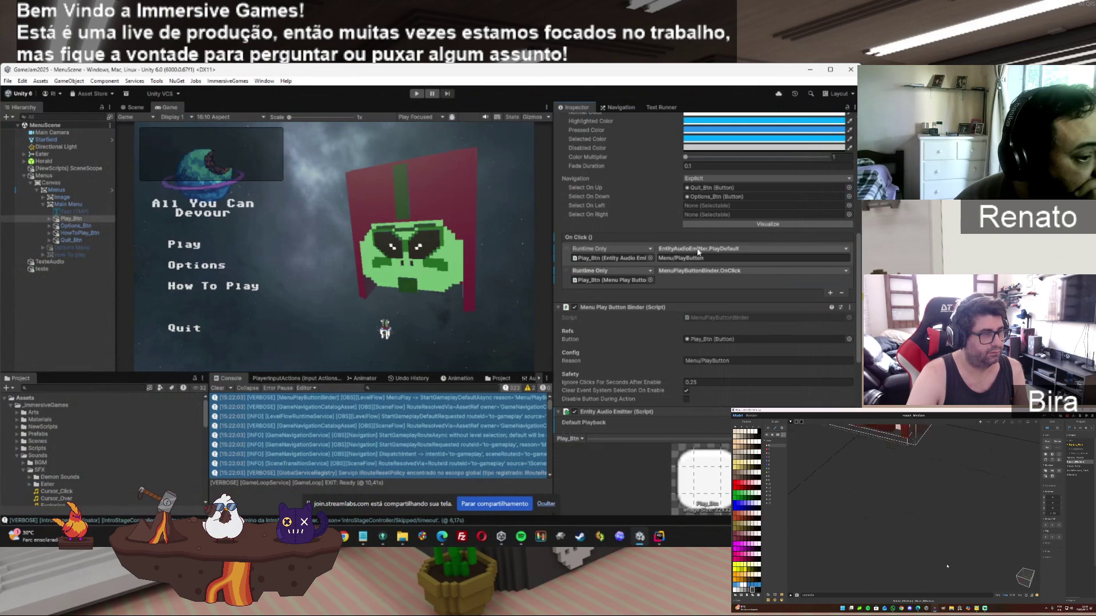
{"action": "mouse_move", "coordinate": [859, 285]}
{"action": "left_mouse_down"}
{"action": "mouse_move", "coordinate": [853, 210]}
{"action": "mouse_move", "coordinate": [854, 330]}
{"action": "left_mouse_up"}
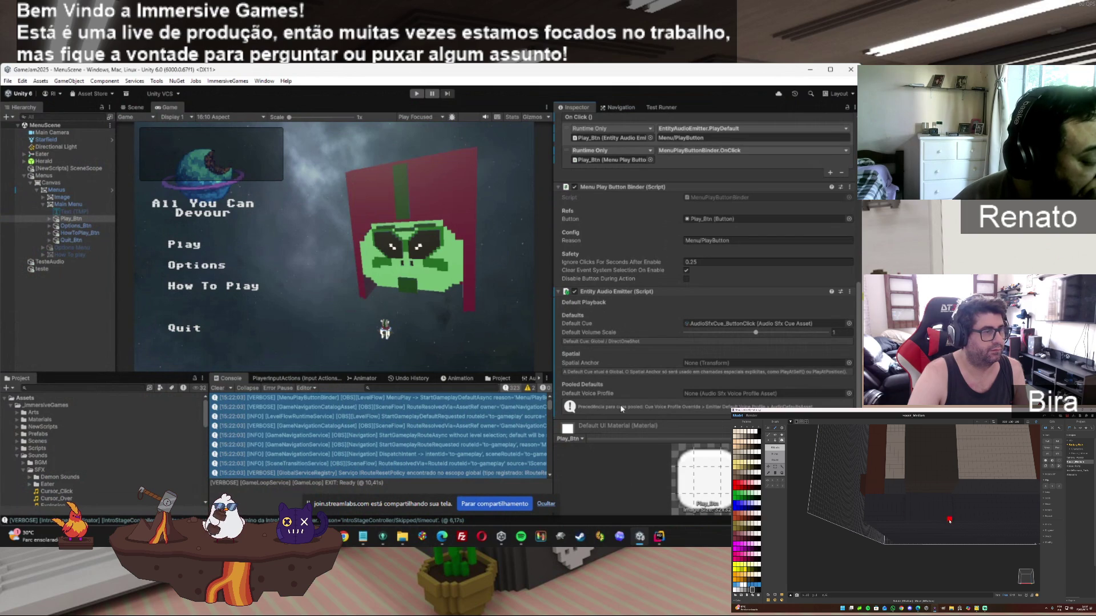
{"action": "left_click", "coordinate": [662, 539]}
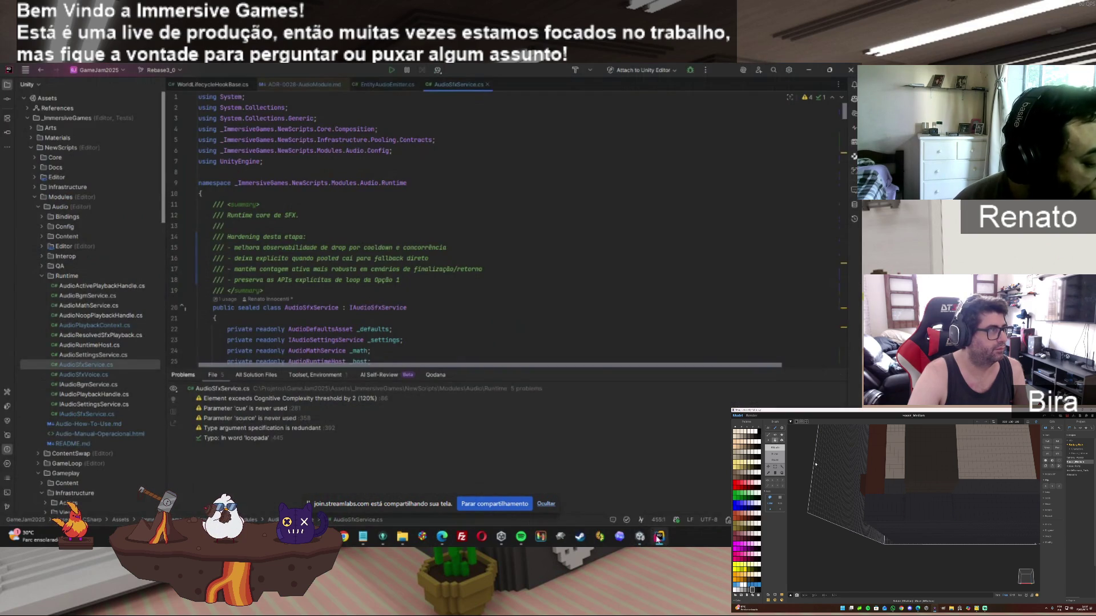
{"action": "left_click", "coordinate": [647, 544]}
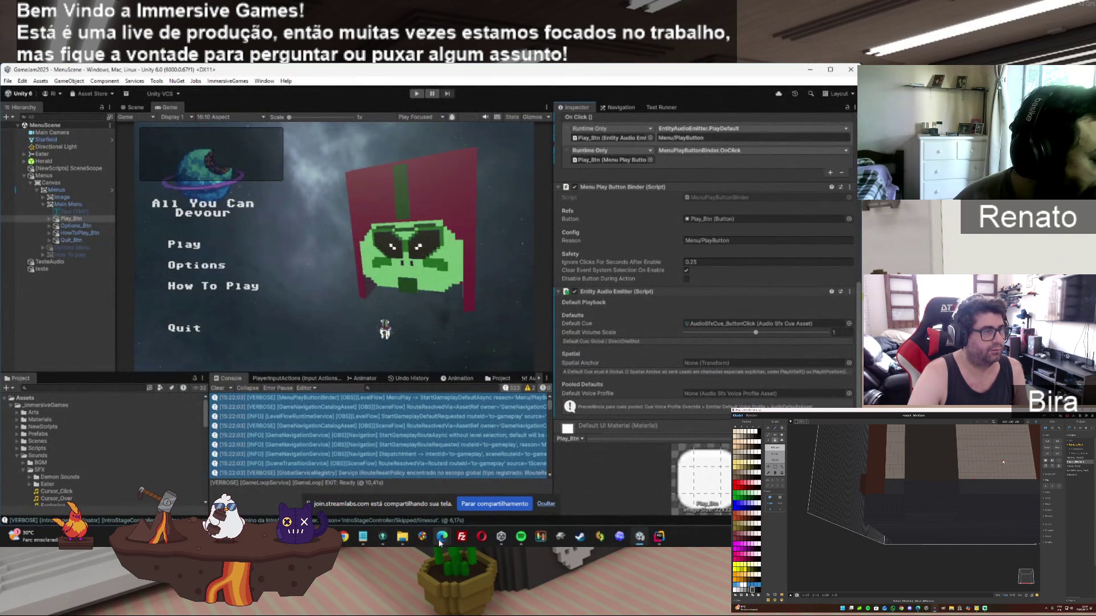
{"action": "mouse_move", "coordinate": [441, 539]}
{"action": "left_click", "coordinate": [461, 485]}
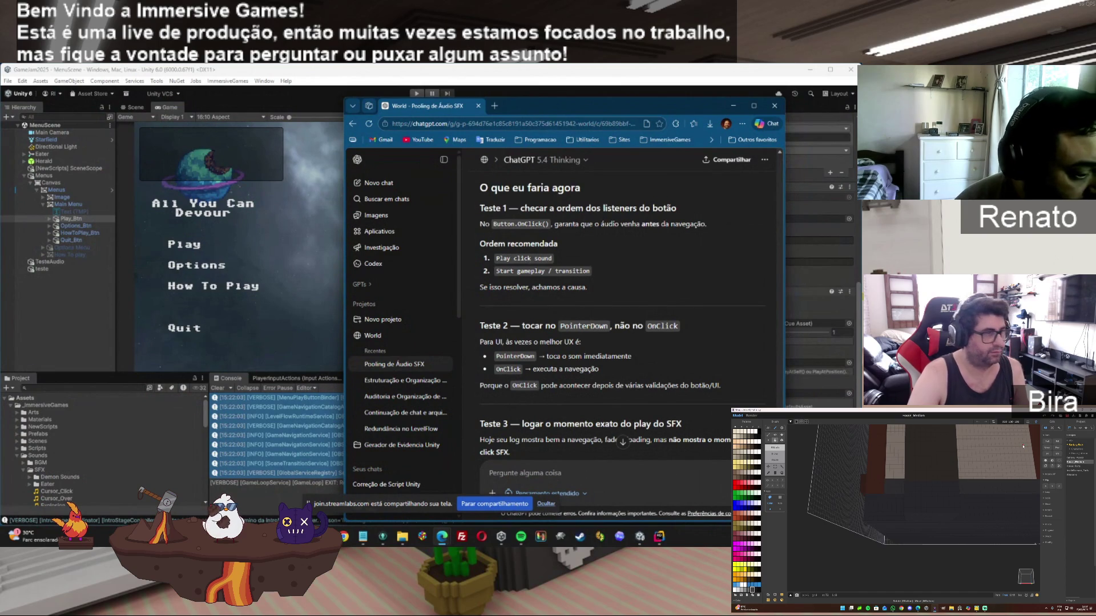
Read down to 'Recomendação objetiva' and draft a reply: listener order is correct, the menu button binder is the problem
{"action": "scroll", "coordinate": [489, 472], "scroll_direction": "down", "scroll_amount": 3}
{"action": "scroll", "coordinate": [489, 473], "scroll_direction": "down", "scroll_amount": 3}
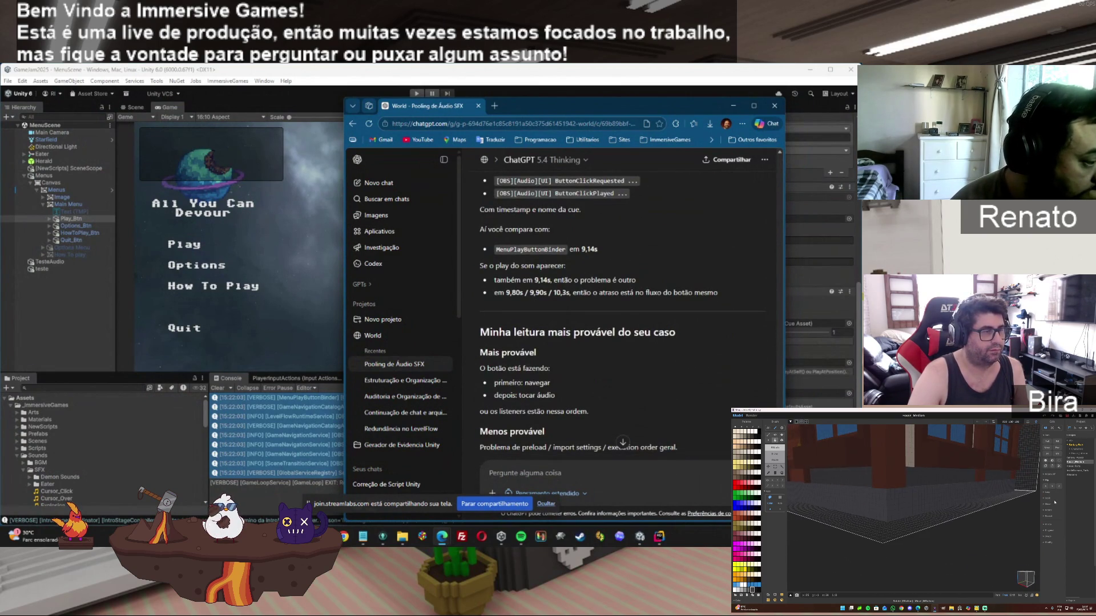
{"action": "scroll", "coordinate": [573, 475], "scroll_direction": "down", "scroll_amount": 2}
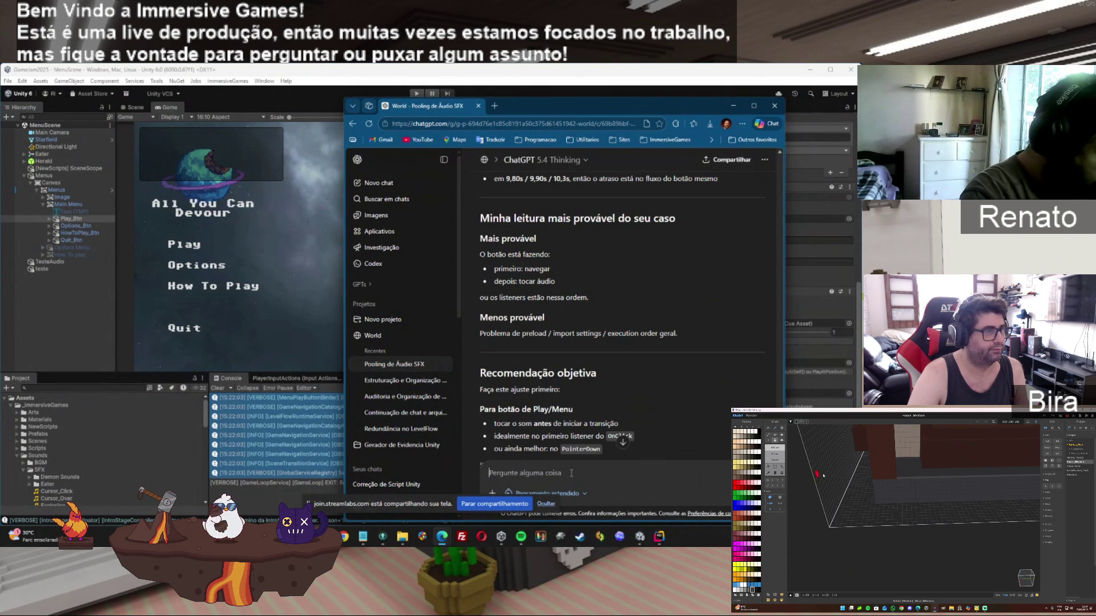
{"action": "type", "text": "ta a ordem esta correta"}
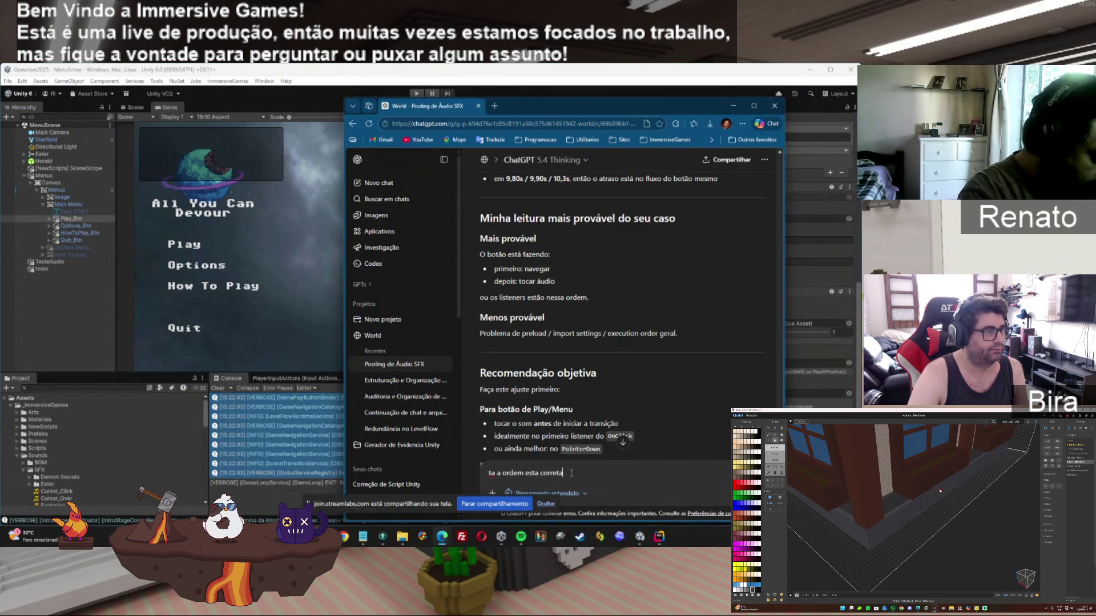
{"action": "type", "text": ", então provavelmente "}
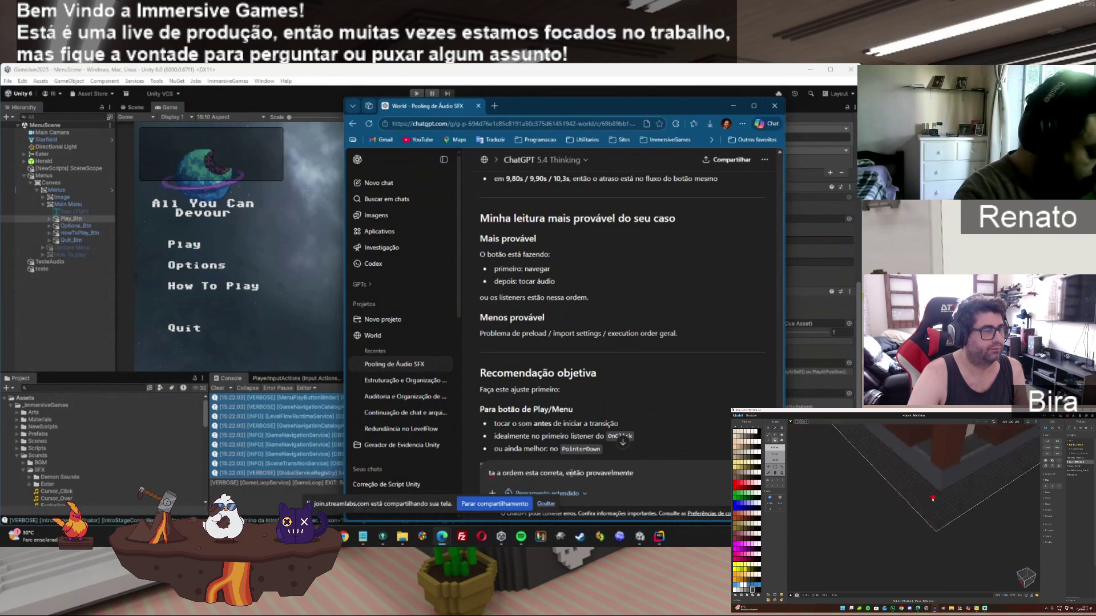
{"action": "type", "text": "a"}
{"action": "type", "text": " s"}
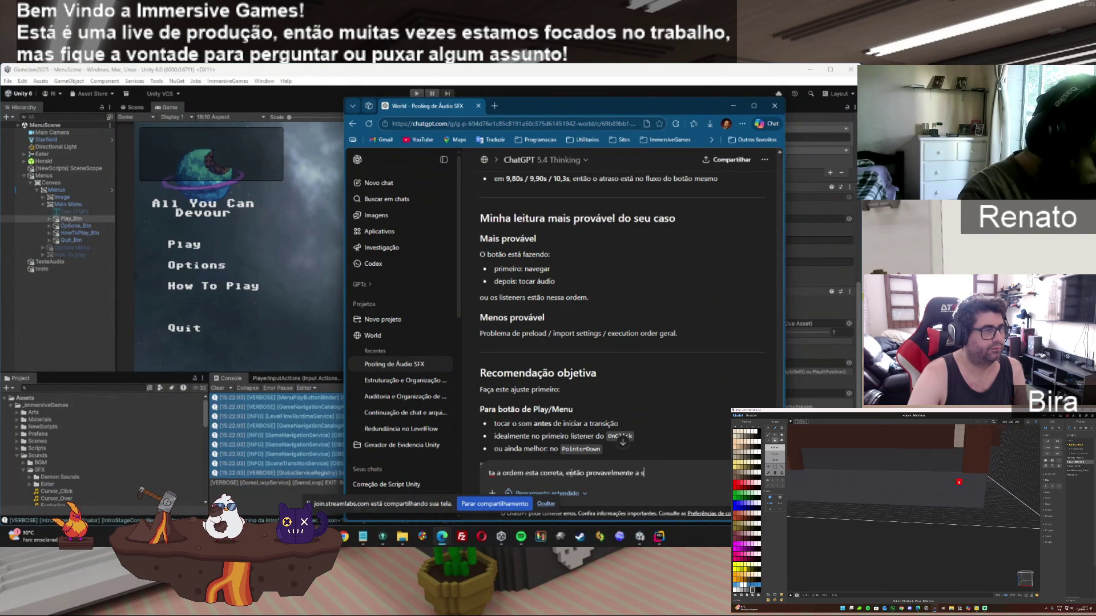
{"action": "type", "text": "egunda opção é a"}
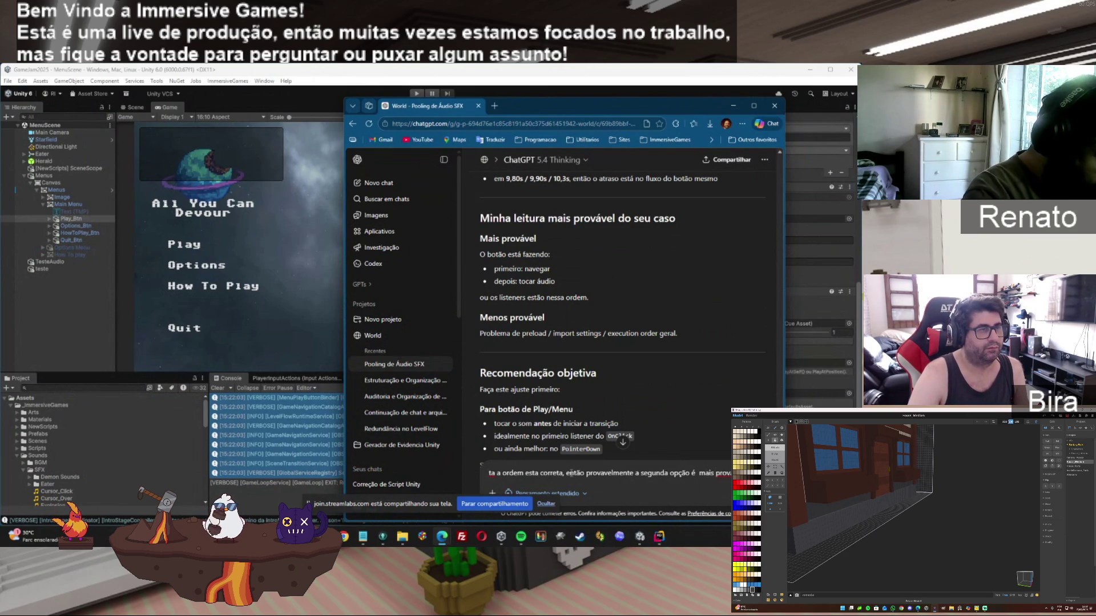
{"action": "type", "text": "porque eu tenho um "}
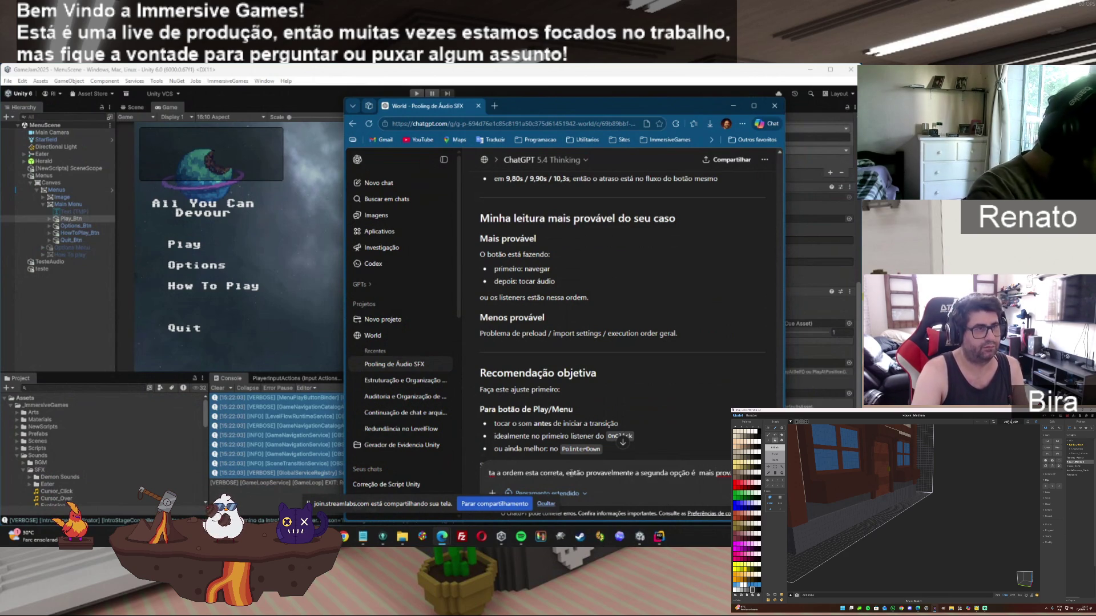
{"action": "type", "text": "menu"}
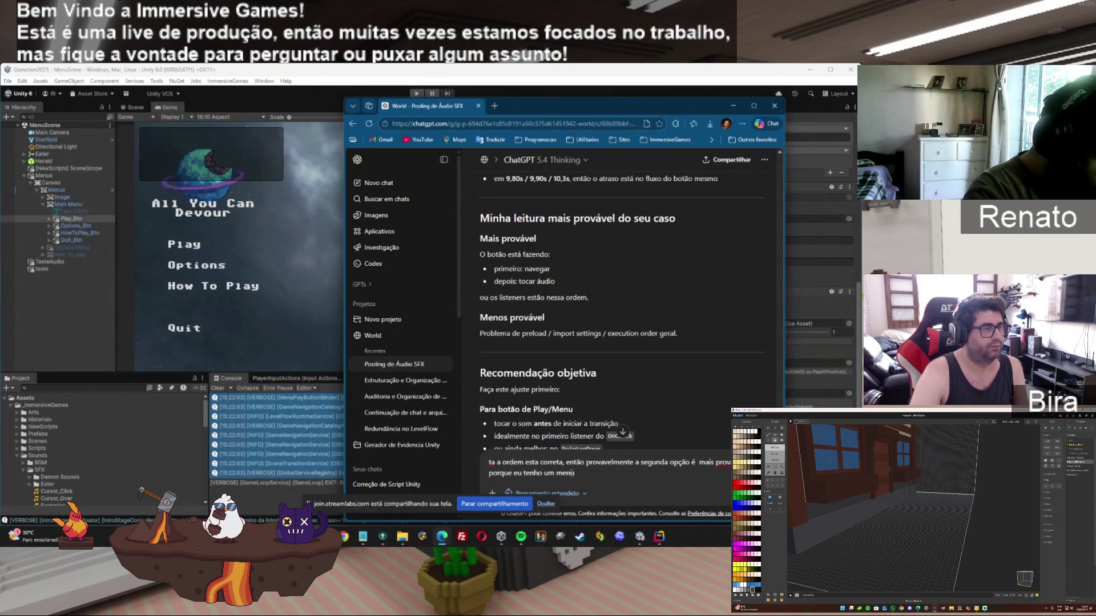
{"action": "type", "text": " buton bind. e pode ser isso o"}
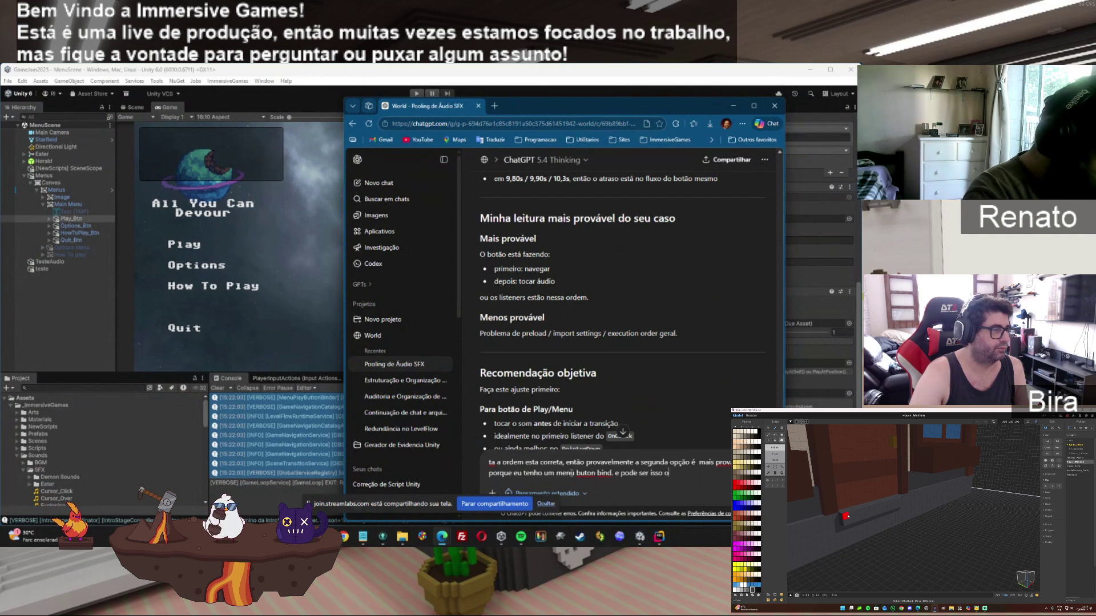
{"action": "type", "text": "problema"}
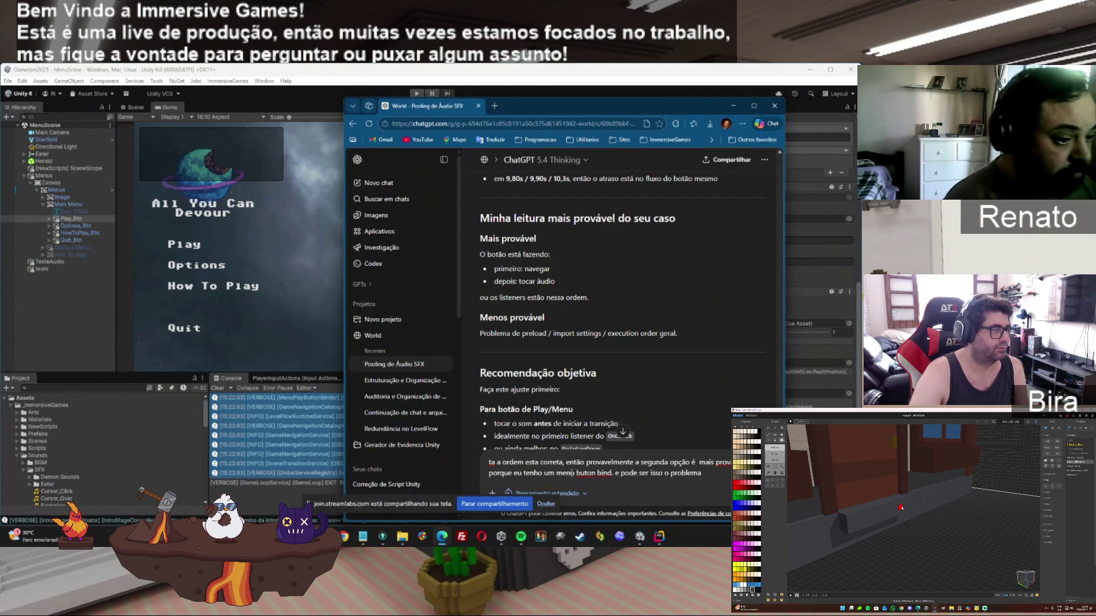
{"action": "left_click", "coordinate": [787, 326]}
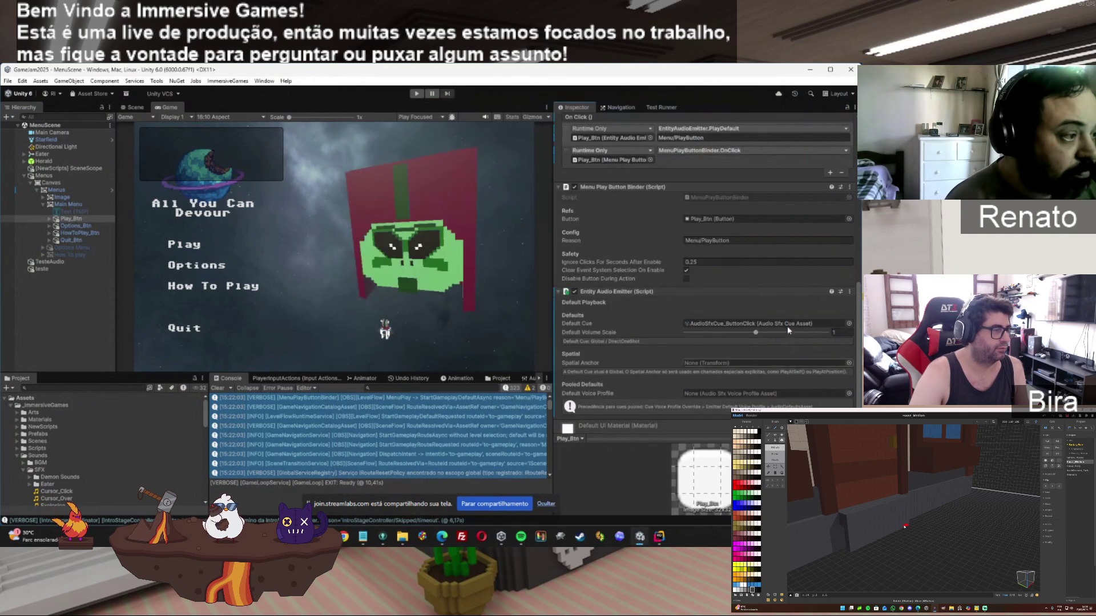
Open MenuPlayButtonBinder.cs from the Script field in Rider and select all its code
{"action": "double_click", "coordinate": [716, 198]}
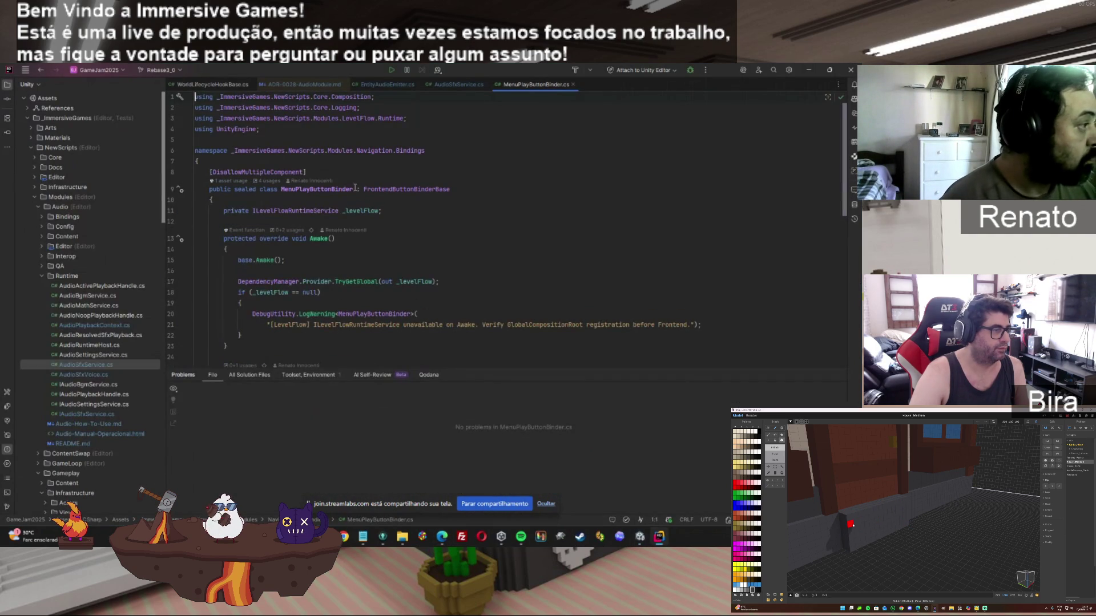
{"action": "left_click", "coordinate": [485, 242]}
{"action": "key", "text": "ctrl+a"}
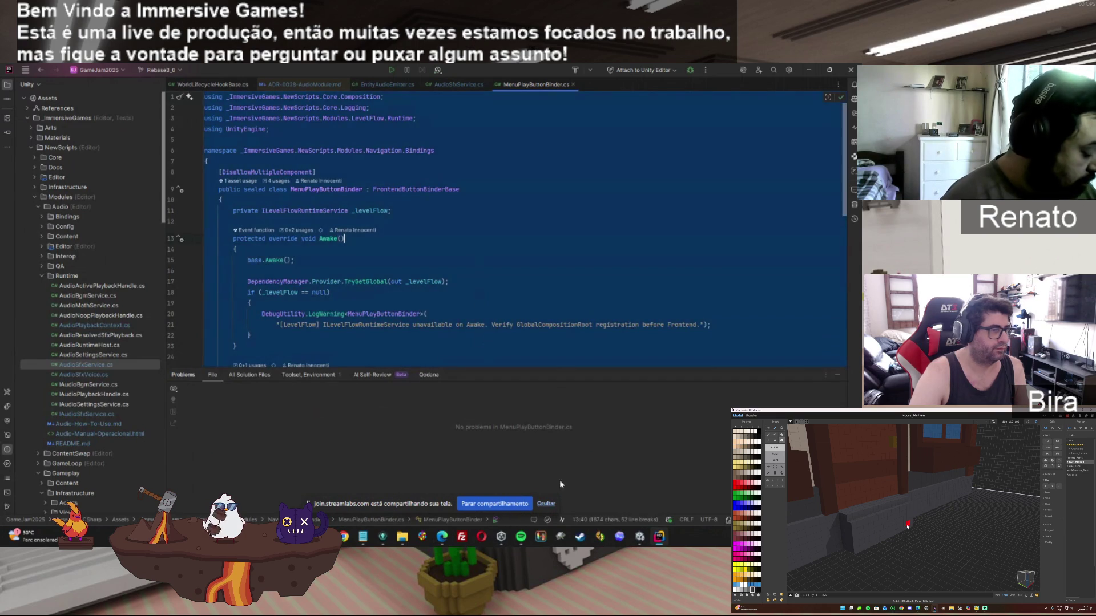
Extend the ChatGPT draft suggesting custom button events may be needed instead of the button's own
{"action": "mouse_move", "coordinate": [440, 534]}
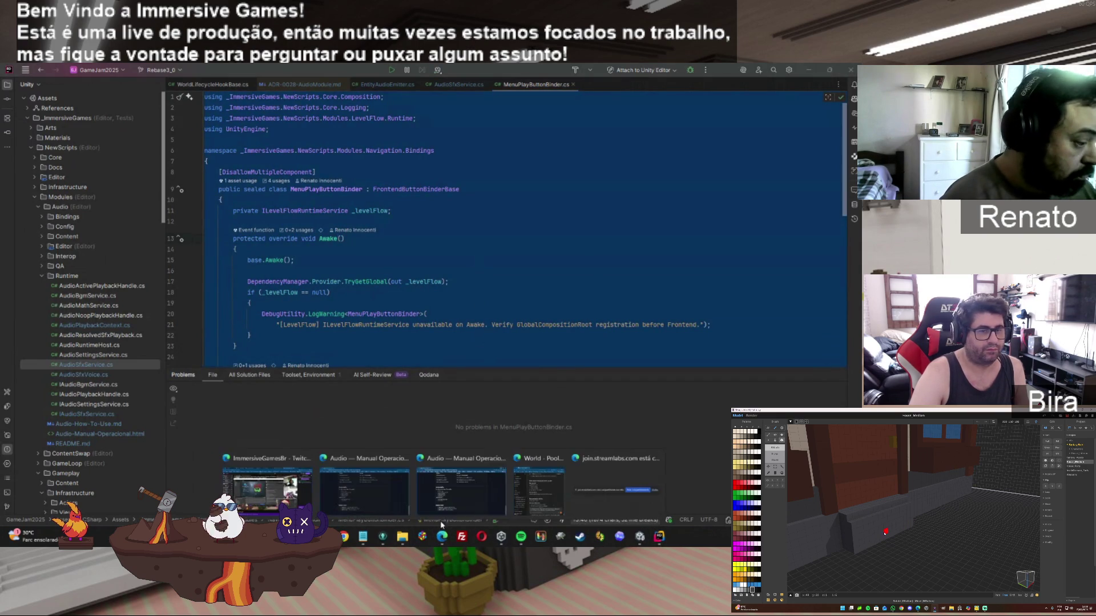
{"action": "left_click", "coordinate": [479, 487]}
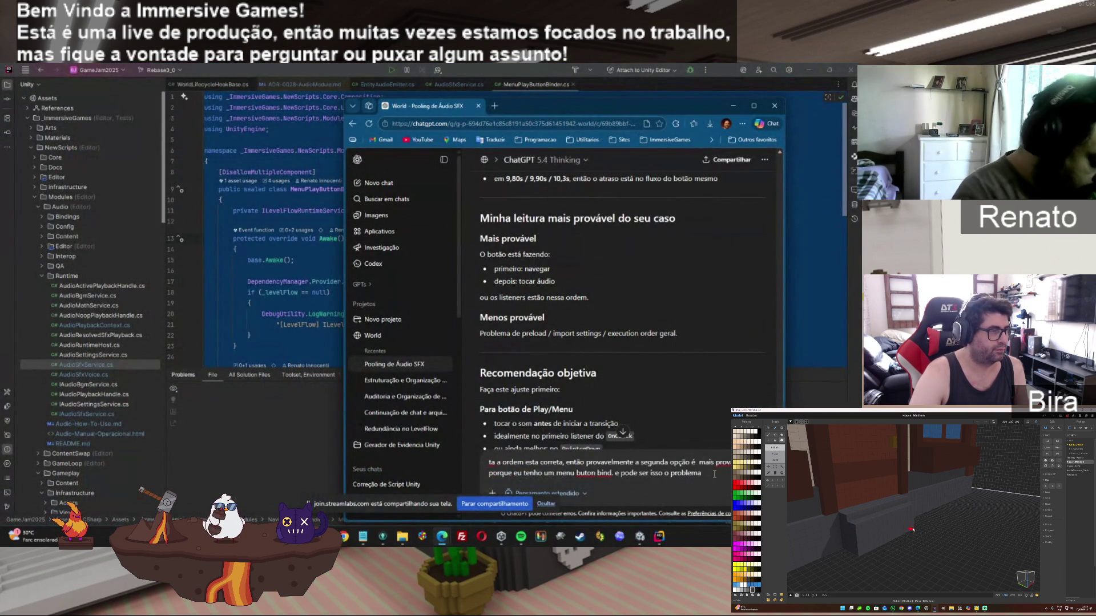
{"action": "type", "text": ", talvez el"}
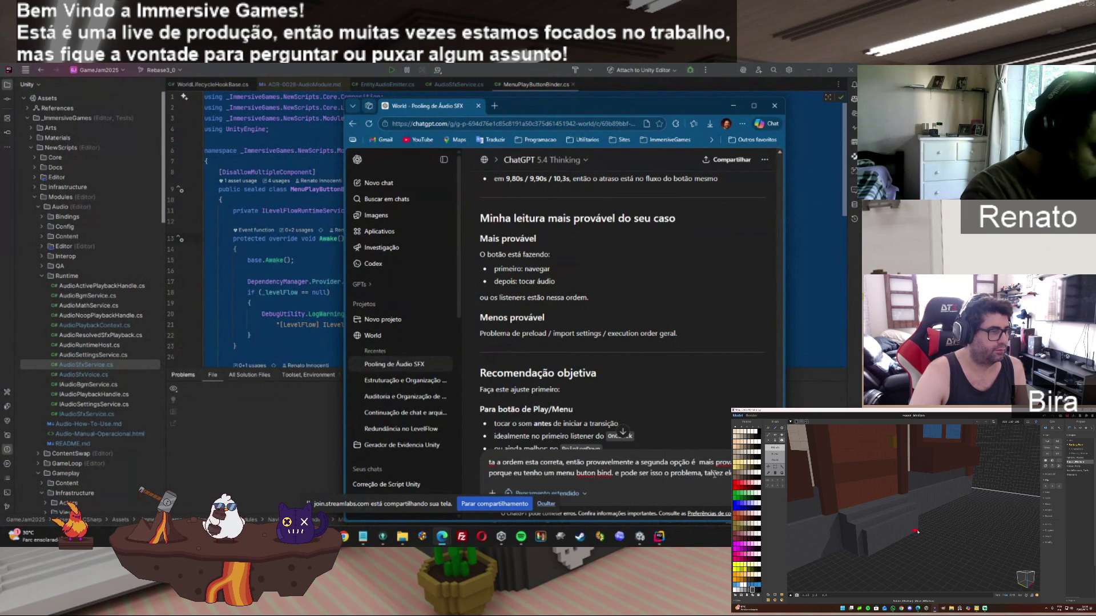
{"action": "type", "text": " que usar even"}
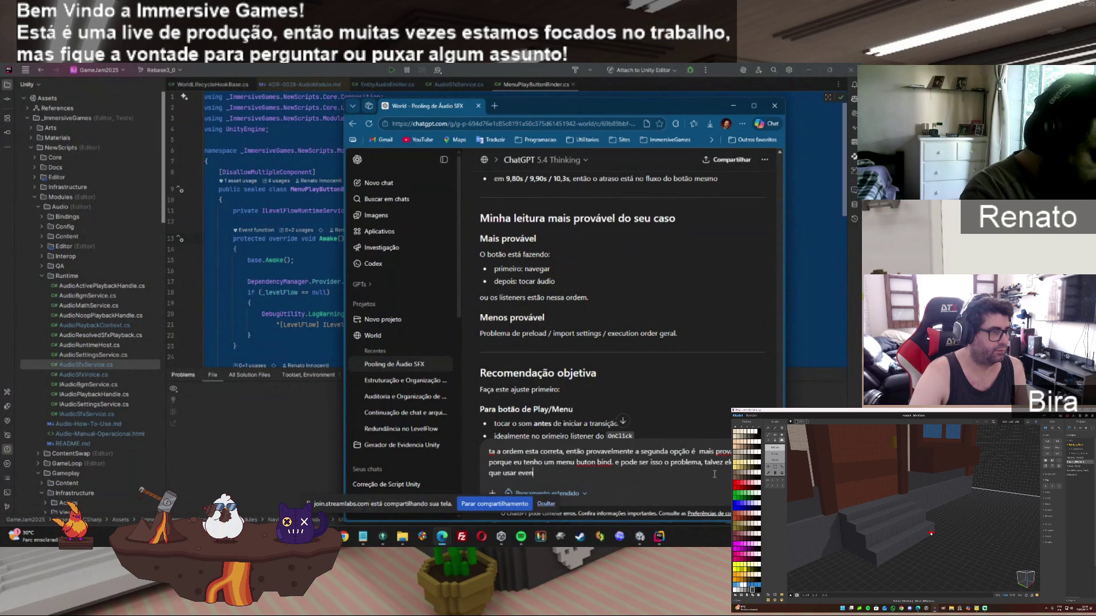
{"action": "type", "text": "tos de botões"}
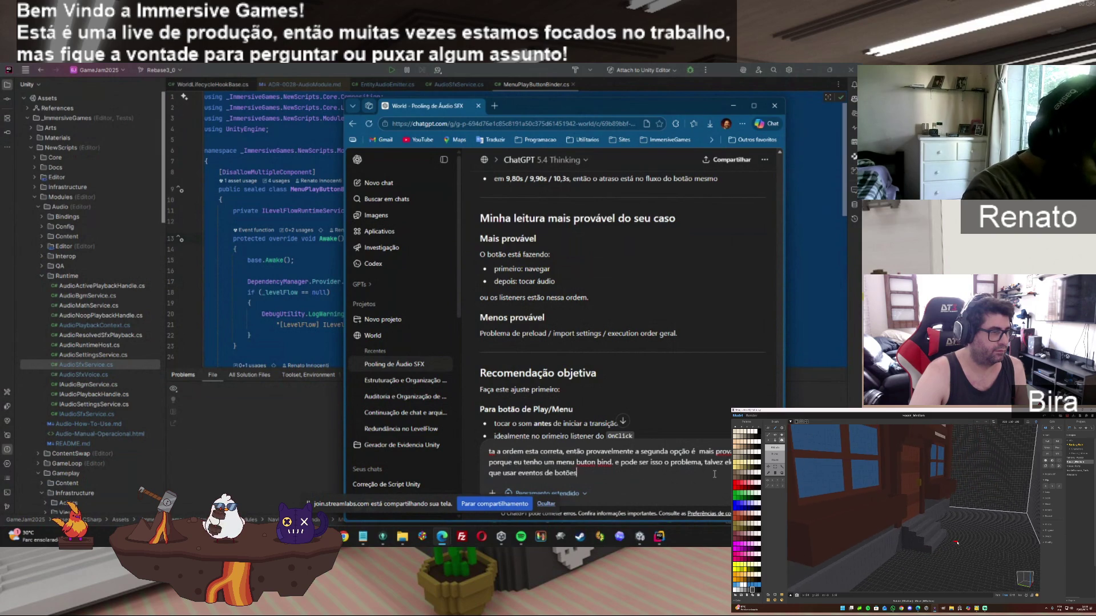
{"action": "type", "text": " customizado, "}
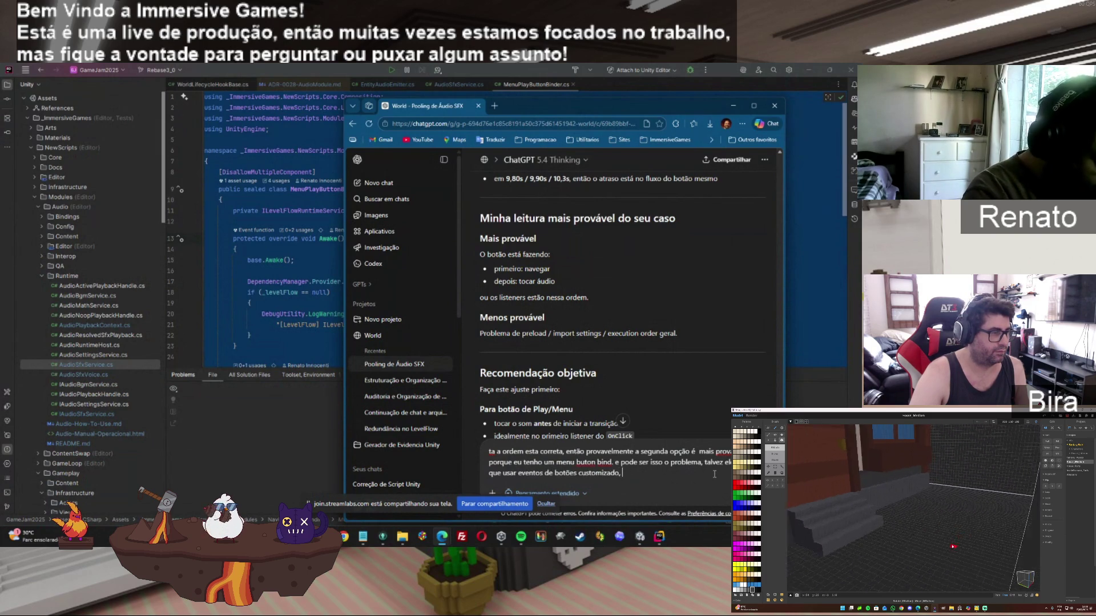
{"action": "type", "text": "ao ivez deu "}
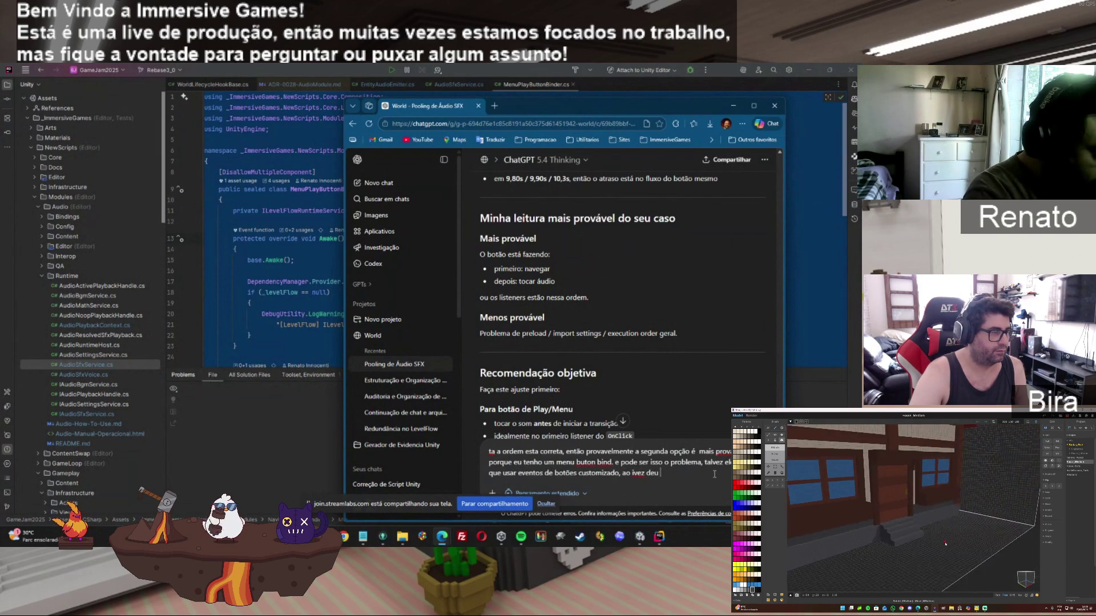
{"action": "type", "text": "usar "}
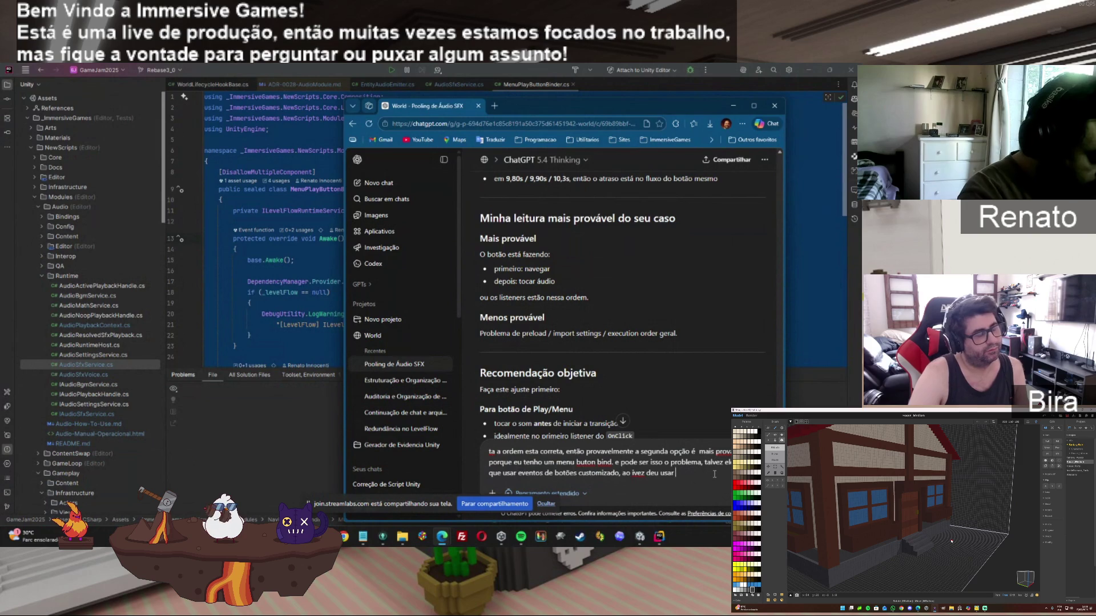
{"action": "type", "text": "o do"}
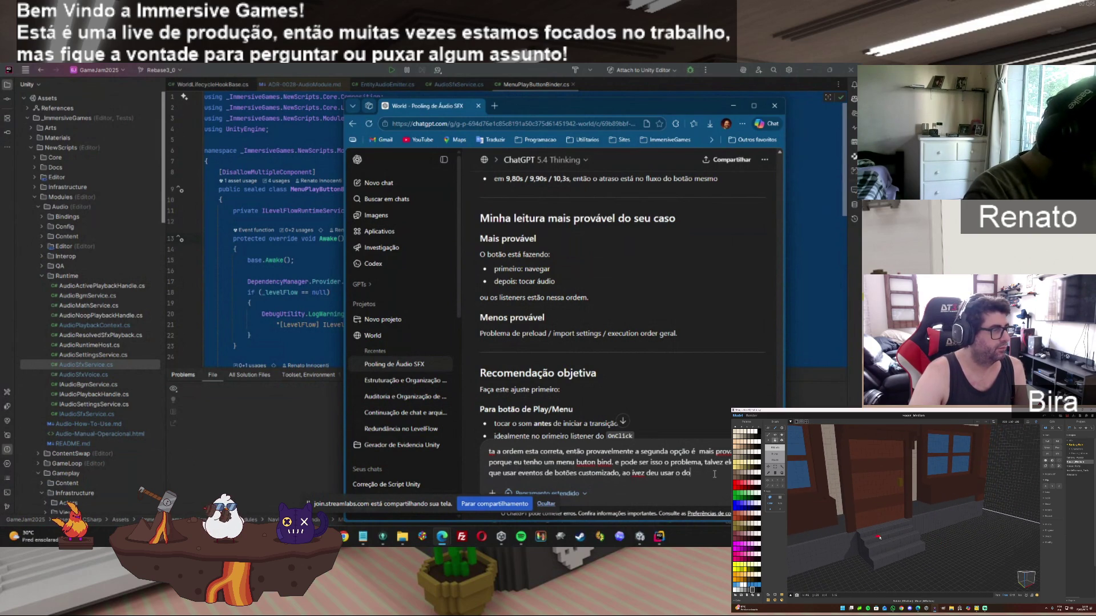
{"action": "type", "text": " bo"}
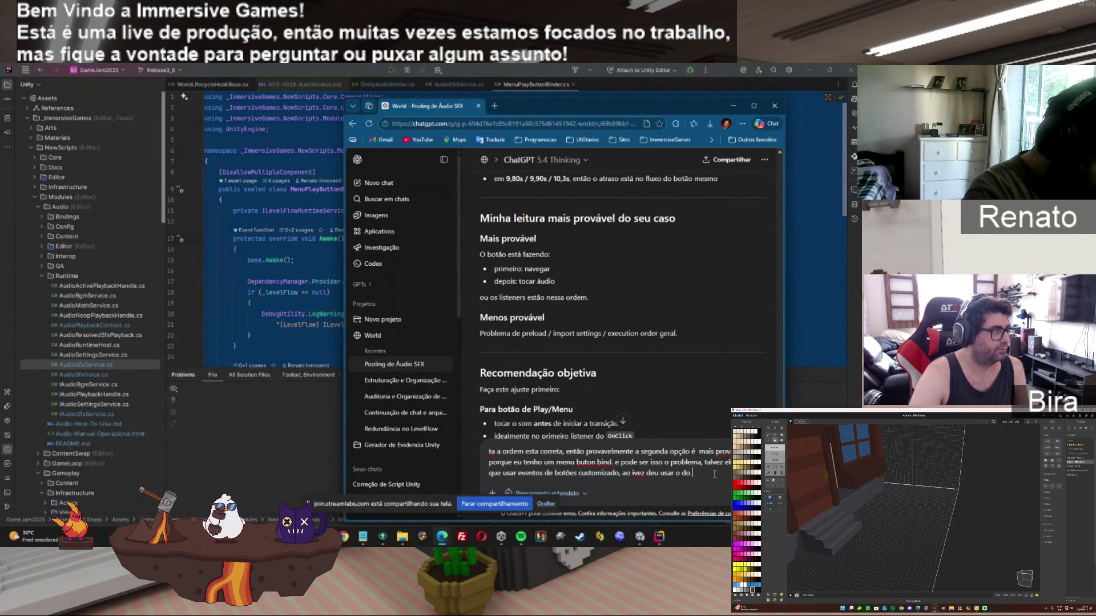
{"action": "type", "text": " ai"}
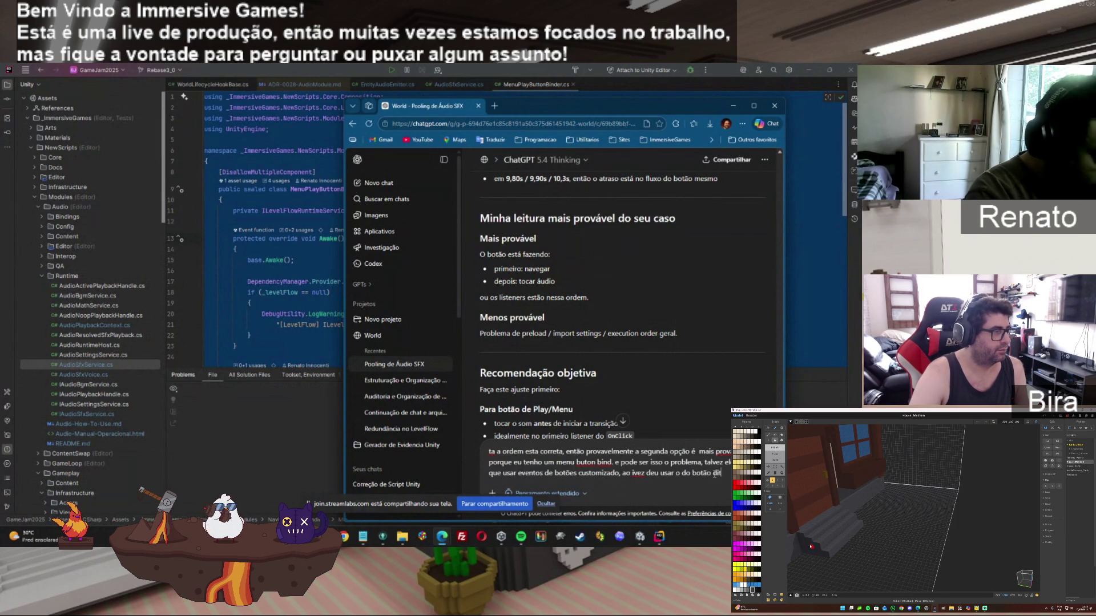
{"action": "type", "text": "to"}
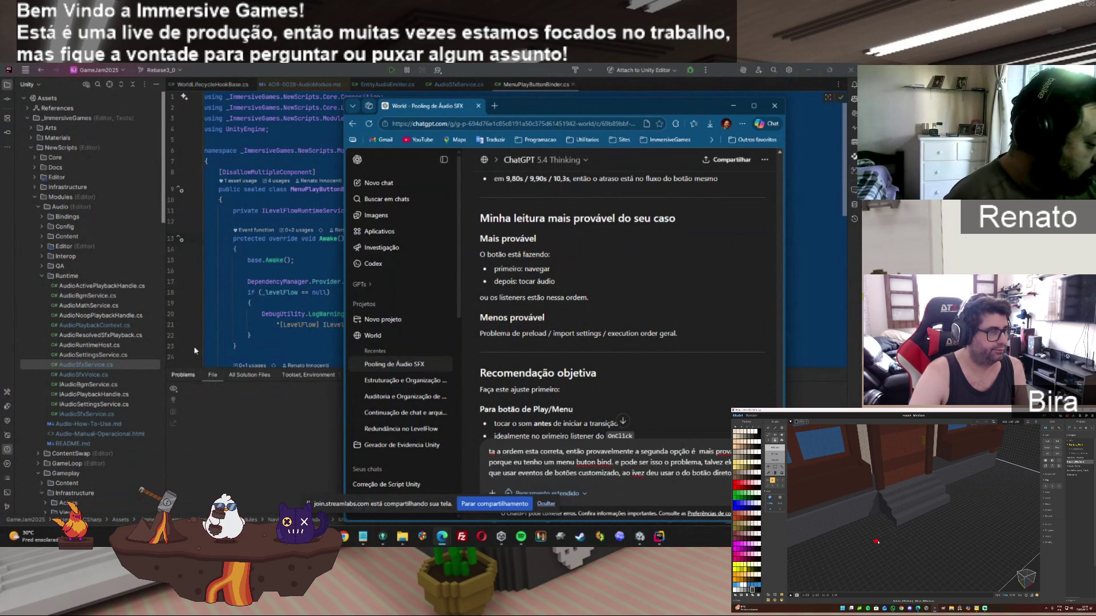
Toggle Rider and Unity, then bring the ChatGPT draft about the menu button binder back in front
{"action": "left_click", "coordinate": [661, 536]}
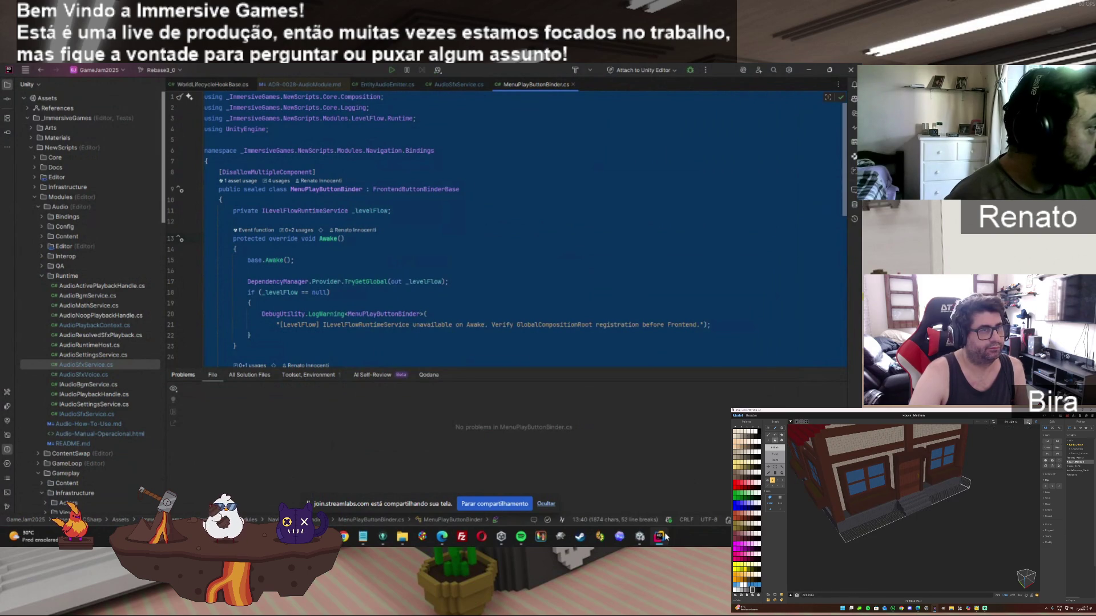
{"action": "left_click", "coordinate": [664, 537]}
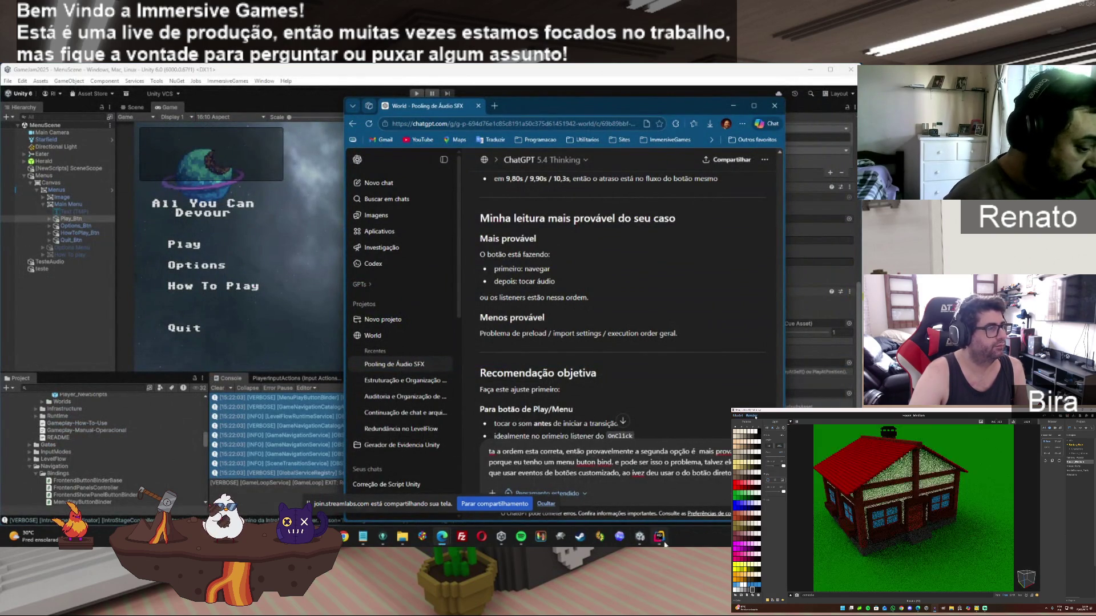
{"action": "key", "text": "alt+Tab"}
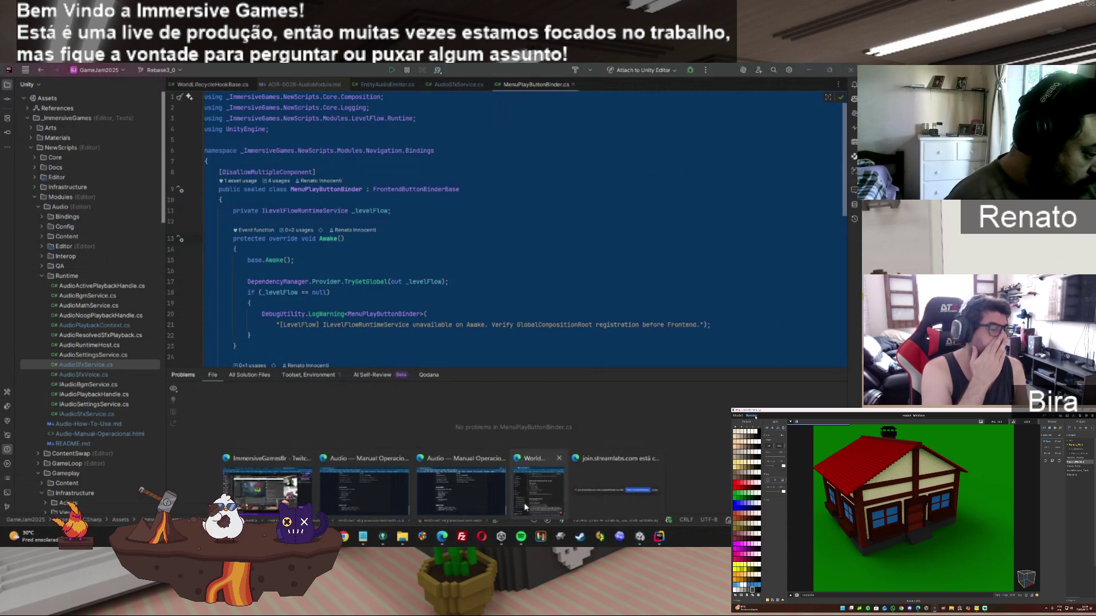
{"action": "left_click", "coordinate": [443, 538]}
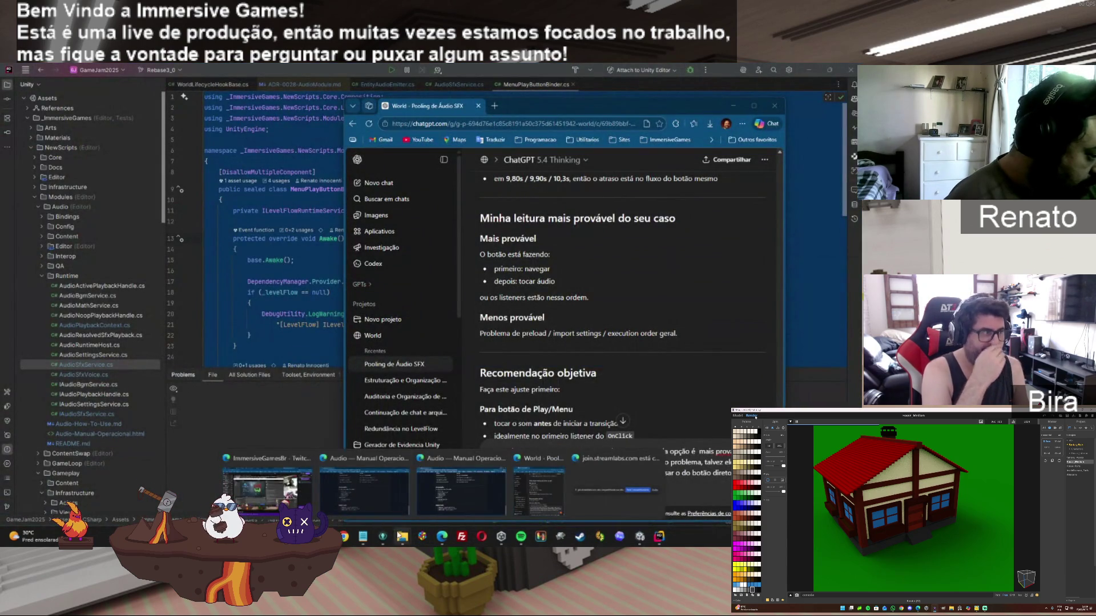
{"action": "mouse_move", "coordinate": [403, 536]}
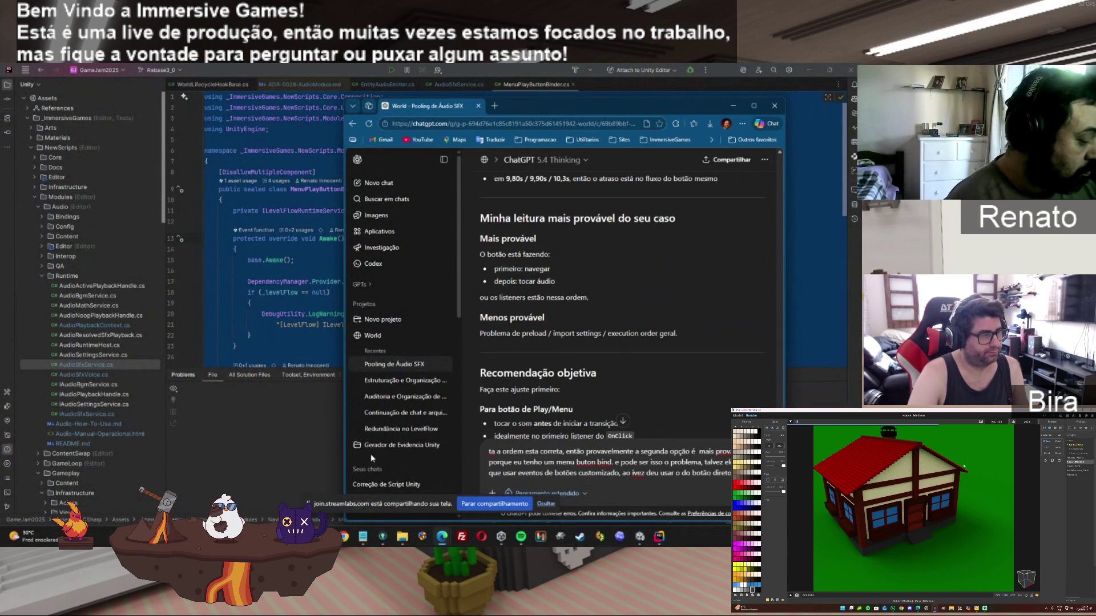
In File Explorer, browse from SFX to NewScripts/Modules/Navigation/Bindings
{"action": "left_click", "coordinate": [371, 454]}
{"action": "left_click", "coordinate": [231, 120]}
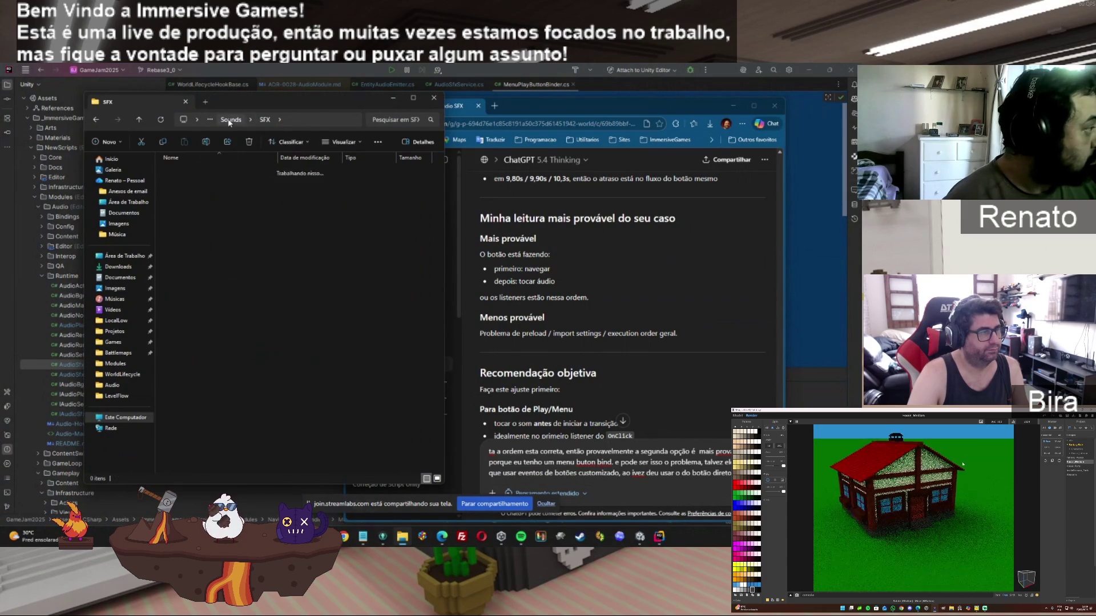
{"action": "left_click", "coordinate": [230, 119]}
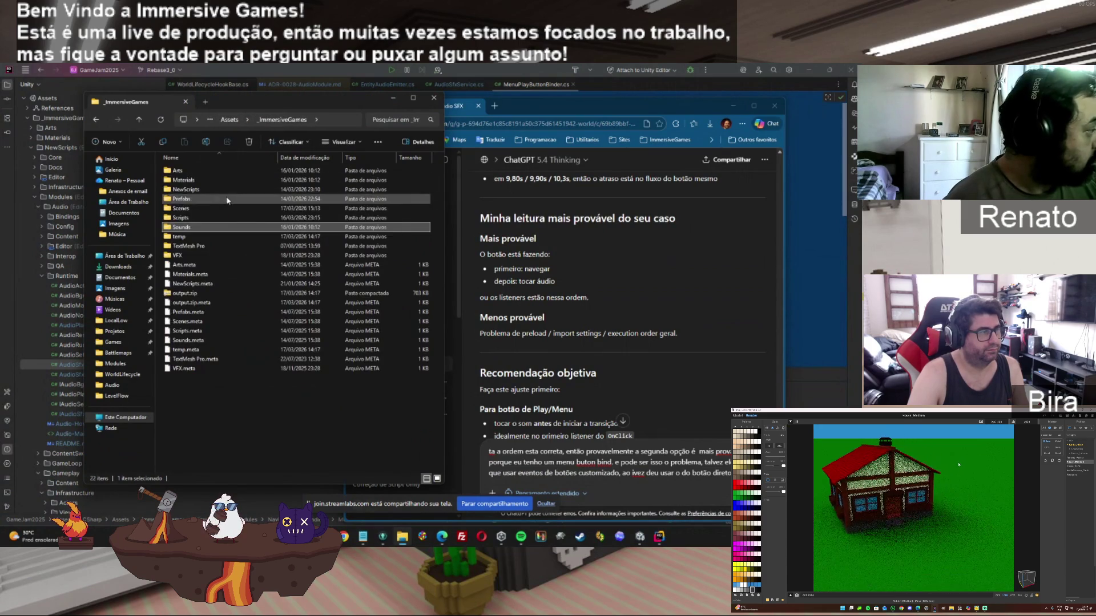
{"action": "double_click", "coordinate": [185, 188]}
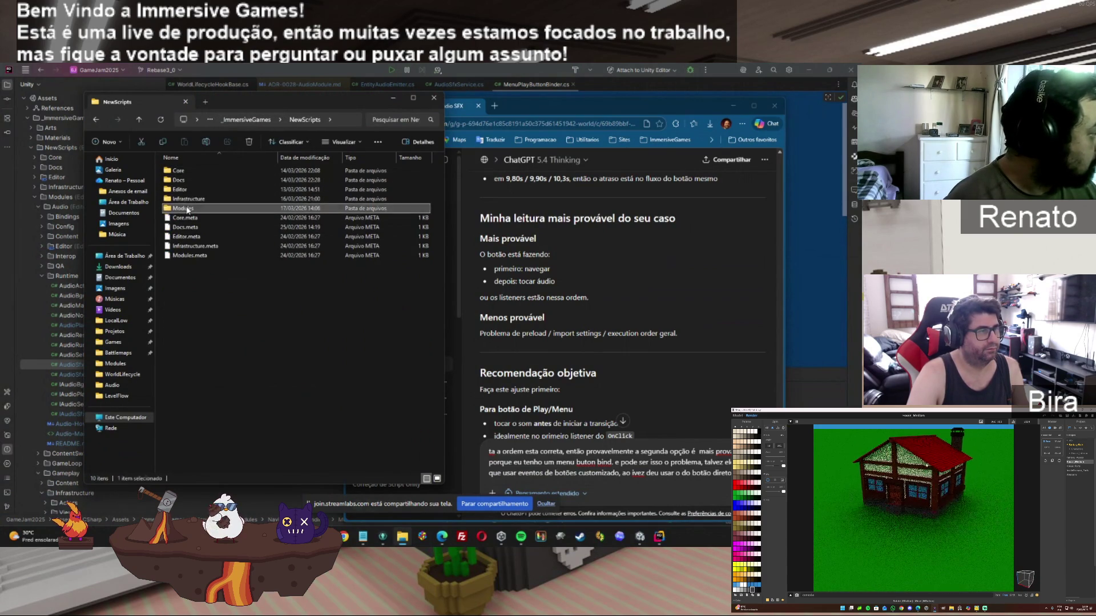
{"action": "double_click", "coordinate": [181, 208]}
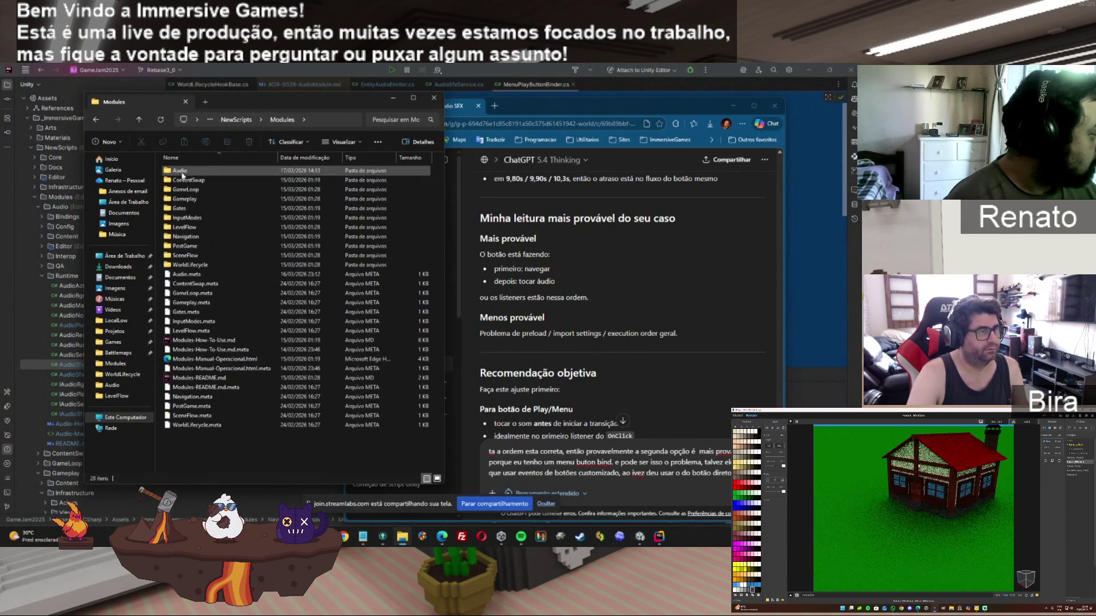
{"action": "double_click", "coordinate": [185, 236]}
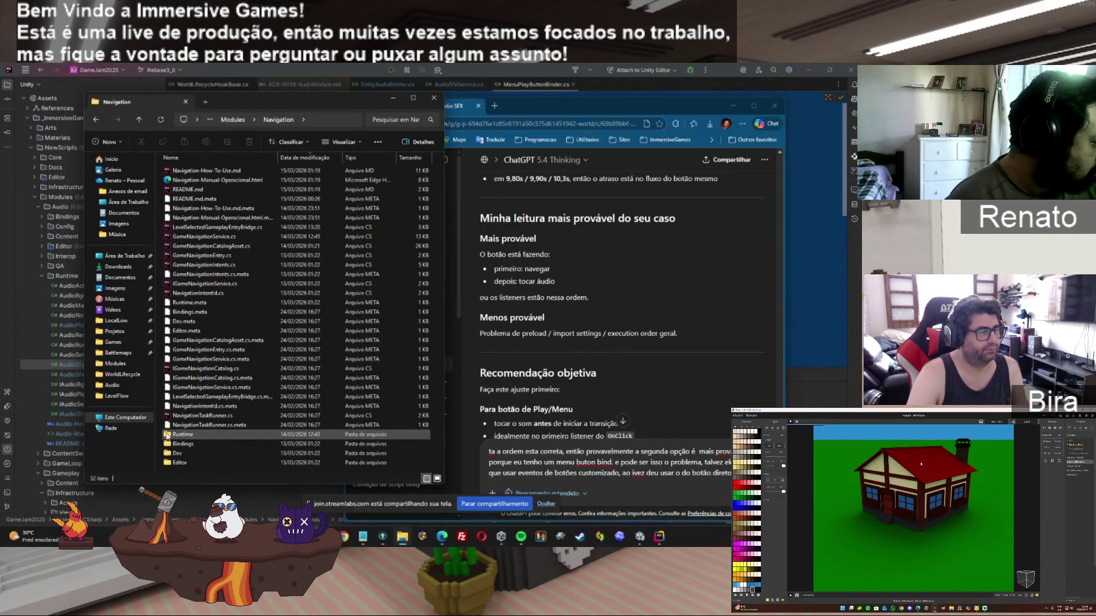
{"action": "double_click", "coordinate": [171, 444]}
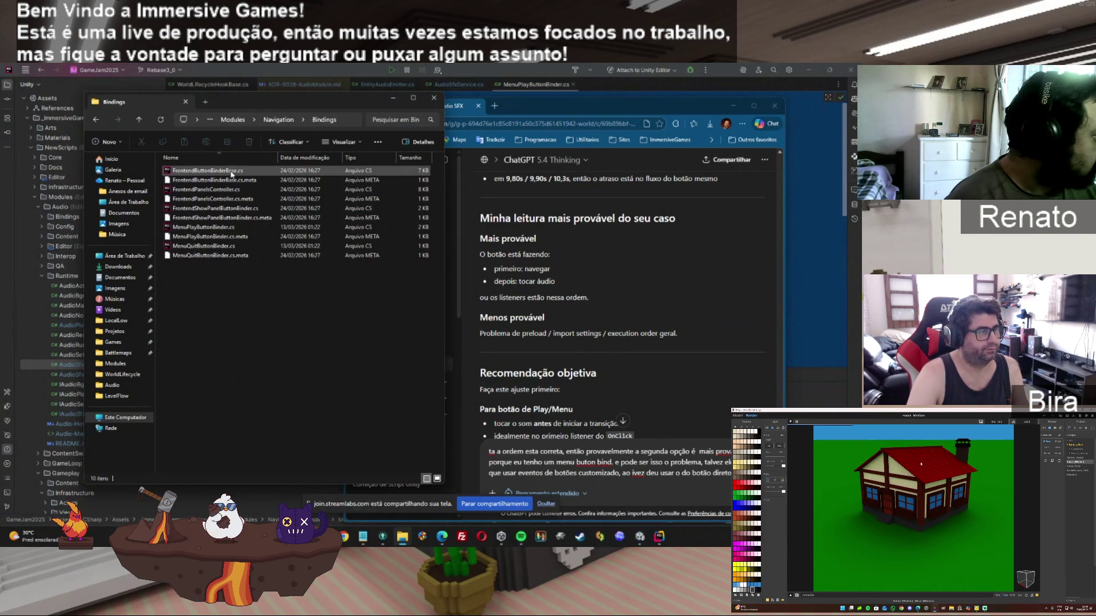
Attach MenuPlayButtonBinder, MenuQuitButtonBinder, FrontendShowPanelButtonBinder, FrontendButtonBinderBase and FrontendPanelsController scripts to the ChatGPT message
{"action": "left_click", "coordinate": [218, 229]}
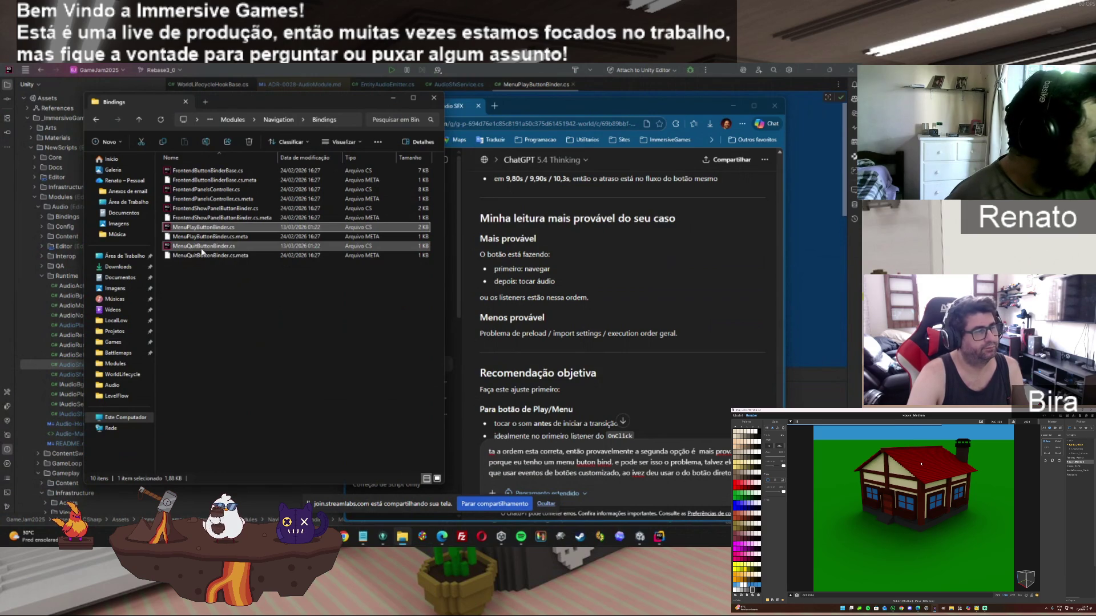
{"action": "left_click", "coordinate": [202, 247], "text": "ctrl"}
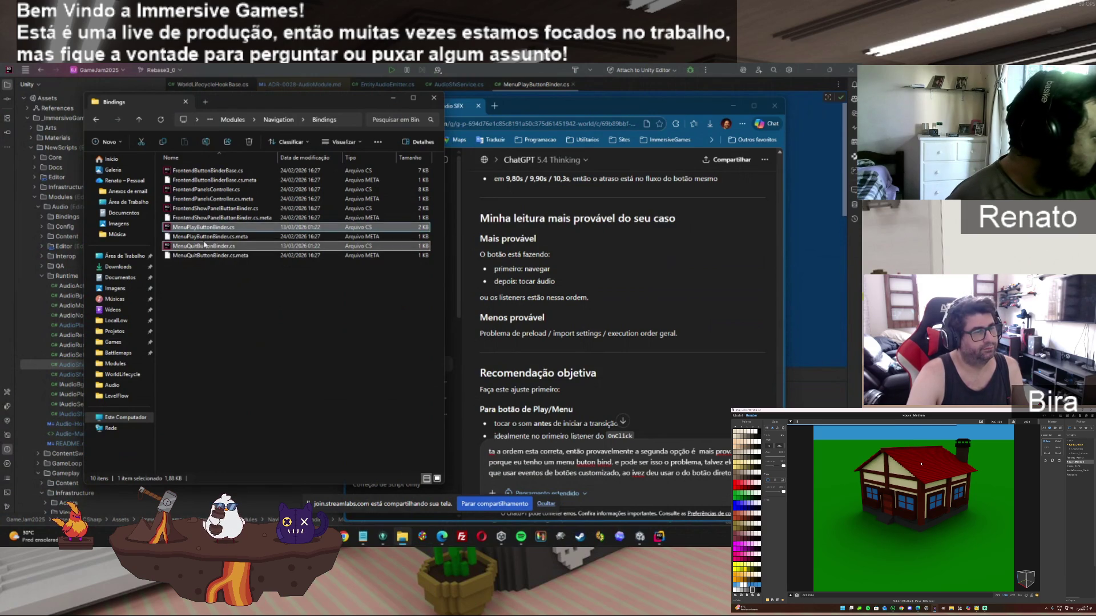
{"action": "left_click", "coordinate": [204, 208], "text": "ctrl"}
{"action": "left_click", "coordinate": [206, 171], "text": "ctrl"}
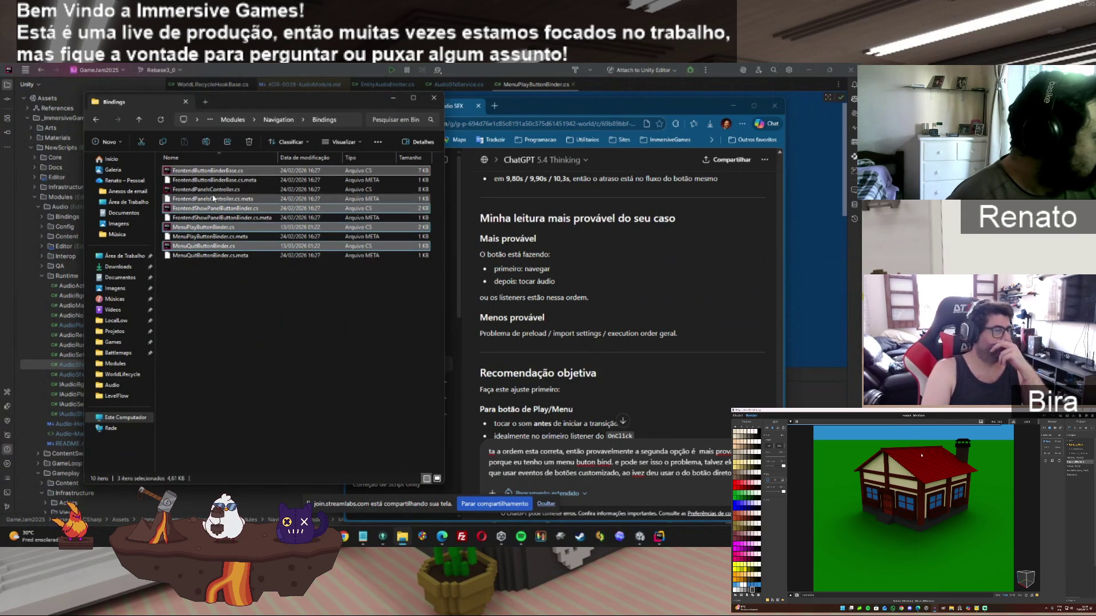
{"action": "left_click", "coordinate": [221, 190], "text": "ctrl"}
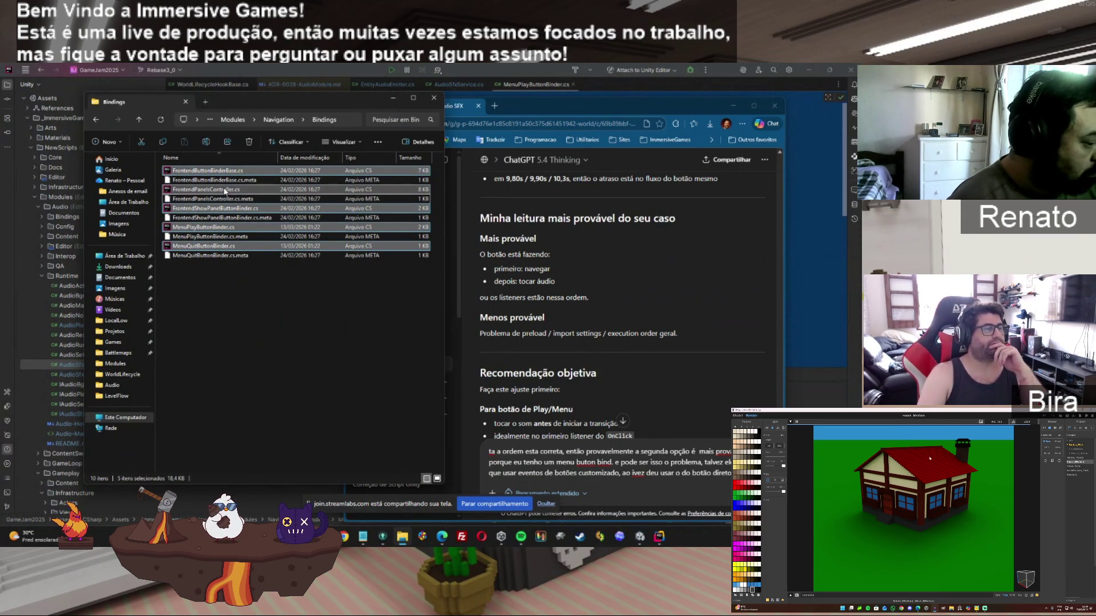
{"action": "mouse_move", "coordinate": [225, 191]}
{"action": "left_mouse_down"}
{"action": "mouse_move", "coordinate": [640, 437]}
{"action": "mouse_move", "coordinate": [656, 474]}
{"action": "mouse_move", "coordinate": [650, 457]}
{"action": "left_mouse_up"}
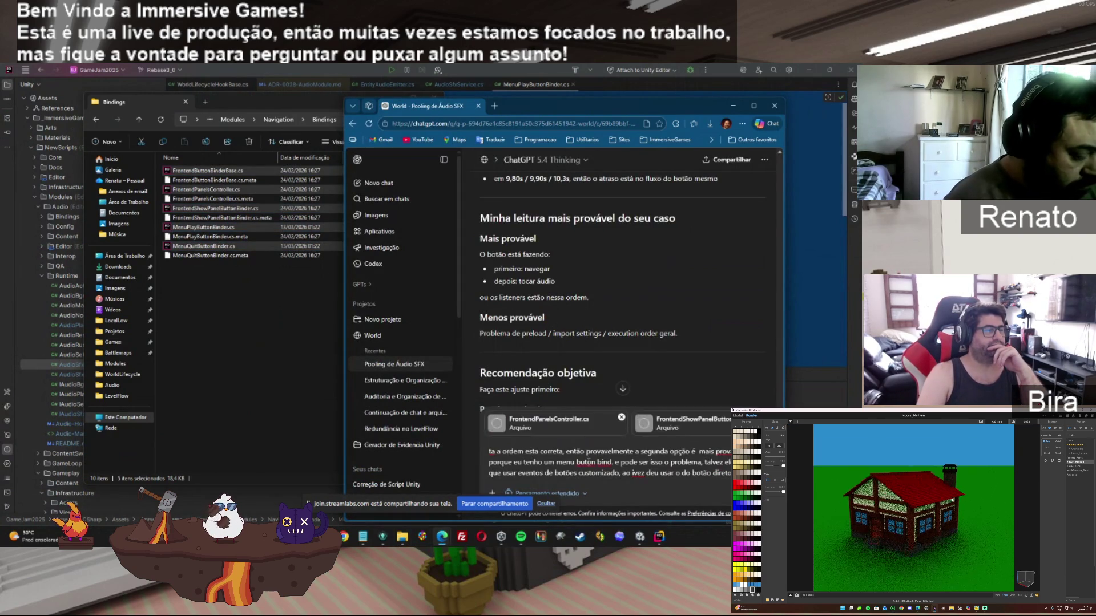
Check the spelling suggestion for 'buton', then send the message with the attached scripts
{"action": "right_click", "coordinate": [588, 463]}
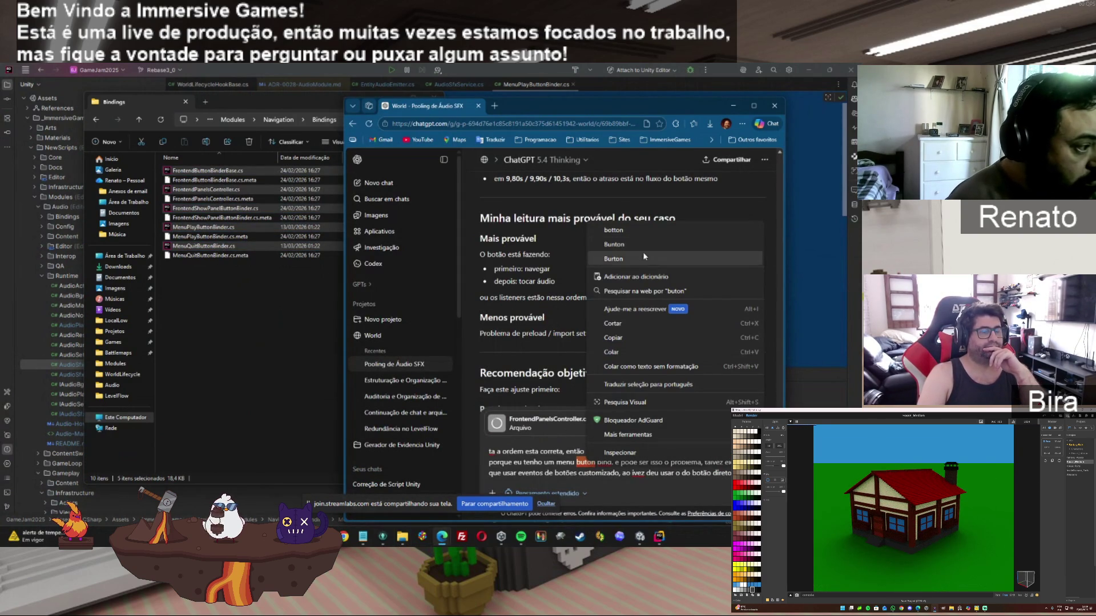
{"action": "left_click", "coordinate": [583, 466]}
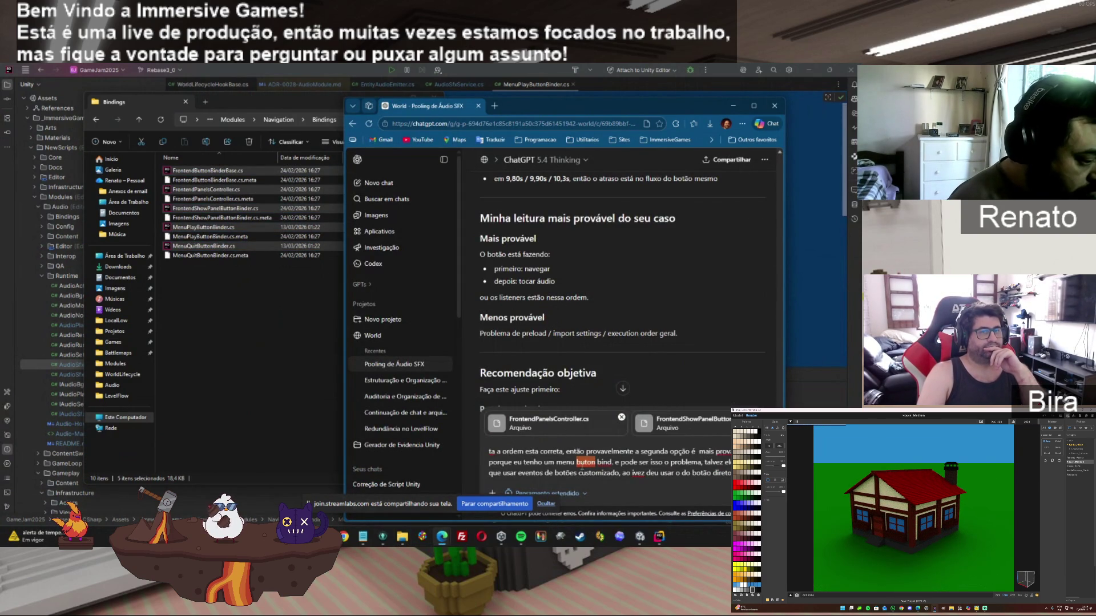
{"action": "key", "text": "Return"}
{"action": "key", "text": "super+Up"}
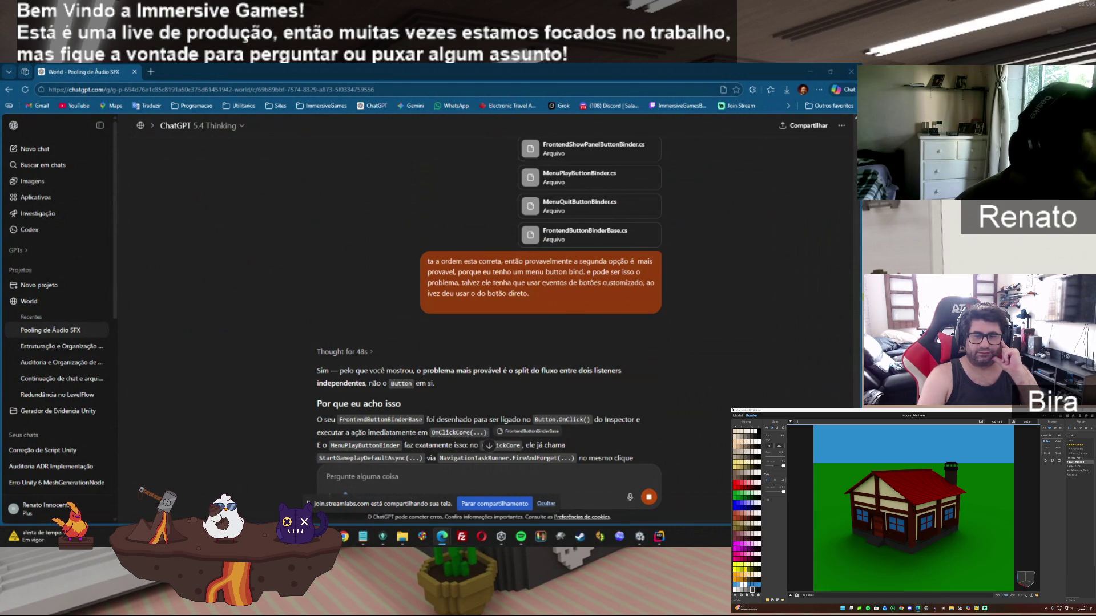
Read the 'O que eu recomendo' and 'Como eu faria' sections about playing feedback before OnClickCore
{"action": "scroll", "coordinate": [488, 297], "scroll_direction": "down", "scroll_amount": 3}
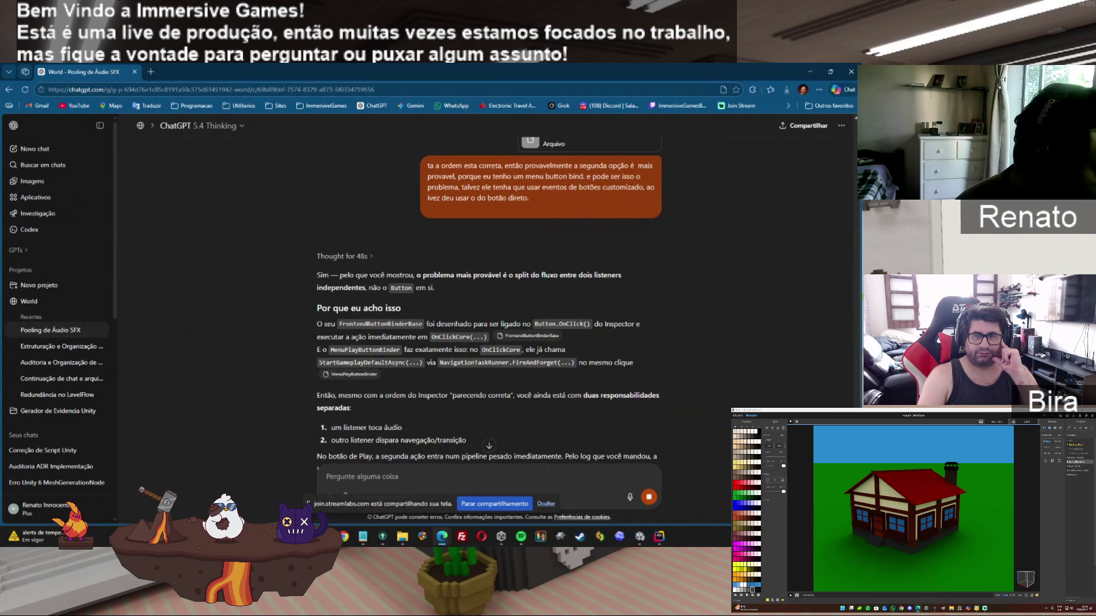
{"action": "scroll", "coordinate": [488, 296], "scroll_direction": "down", "scroll_amount": 3}
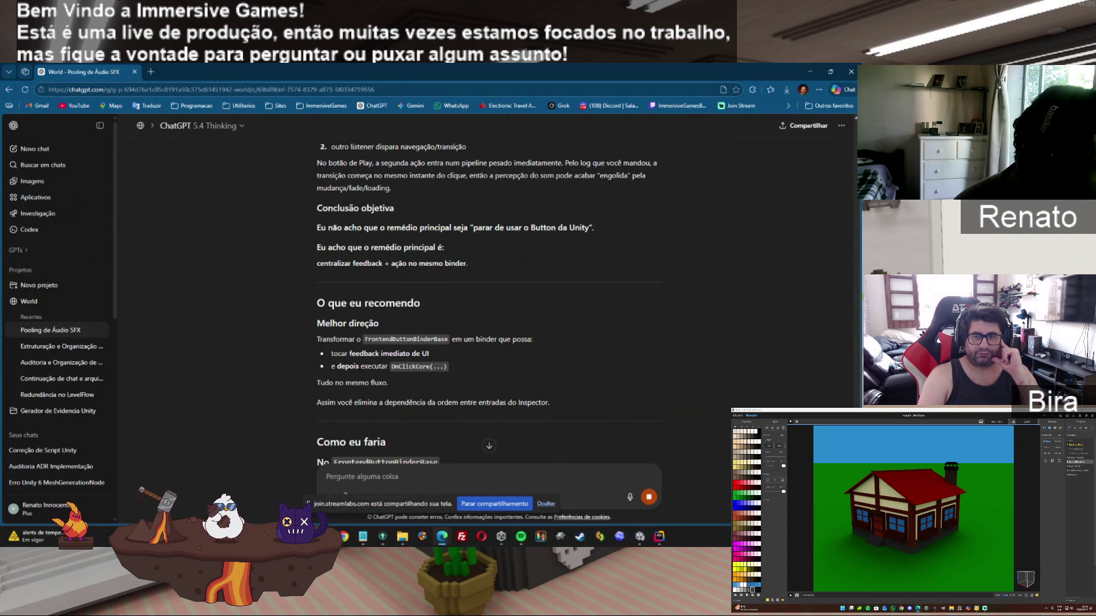
{"action": "scroll", "coordinate": [488, 304], "scroll_direction": "down", "scroll_amount": 1}
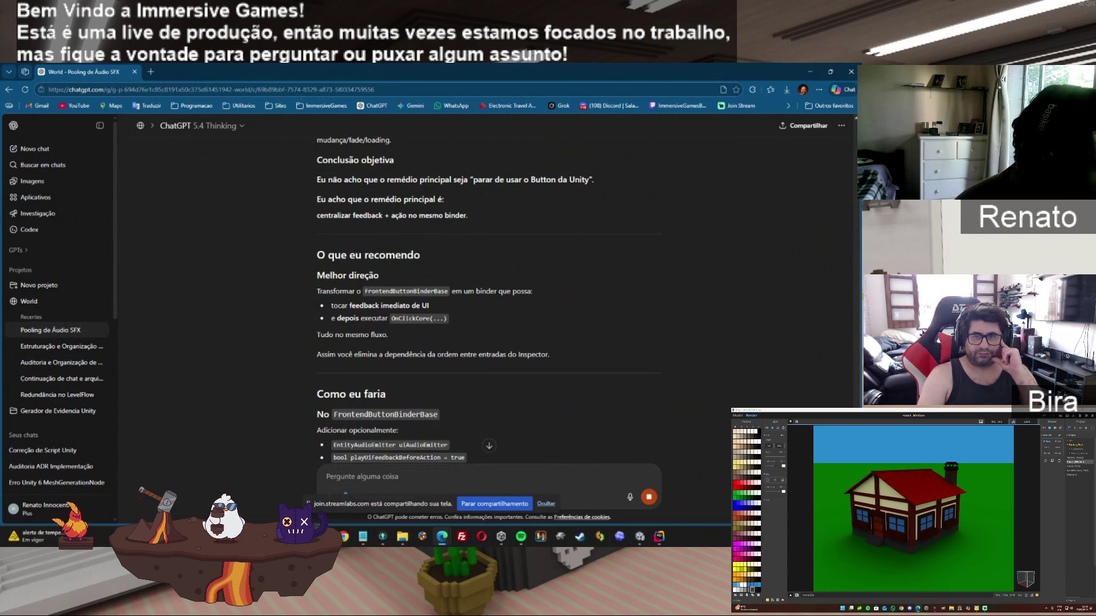
{"action": "scroll", "coordinate": [488, 305], "scroll_direction": "down", "scroll_amount": 3}
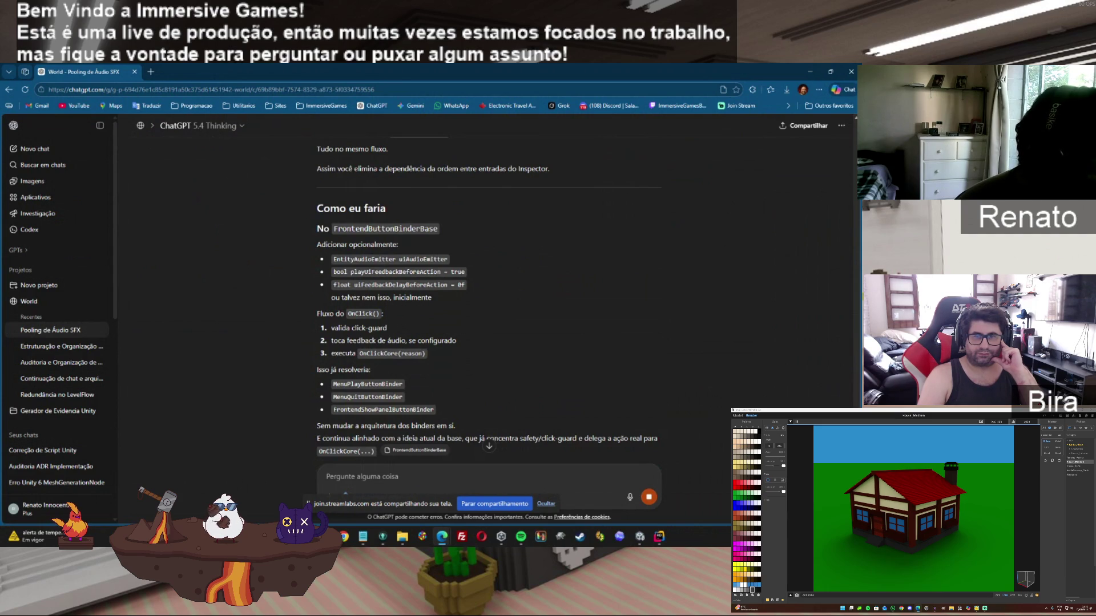
Read the PointerDown notes, practical recommendation and one-sentence summary at the end of the answer
{"action": "scroll", "coordinate": [486, 297], "scroll_direction": "down", "scroll_amount": 3}
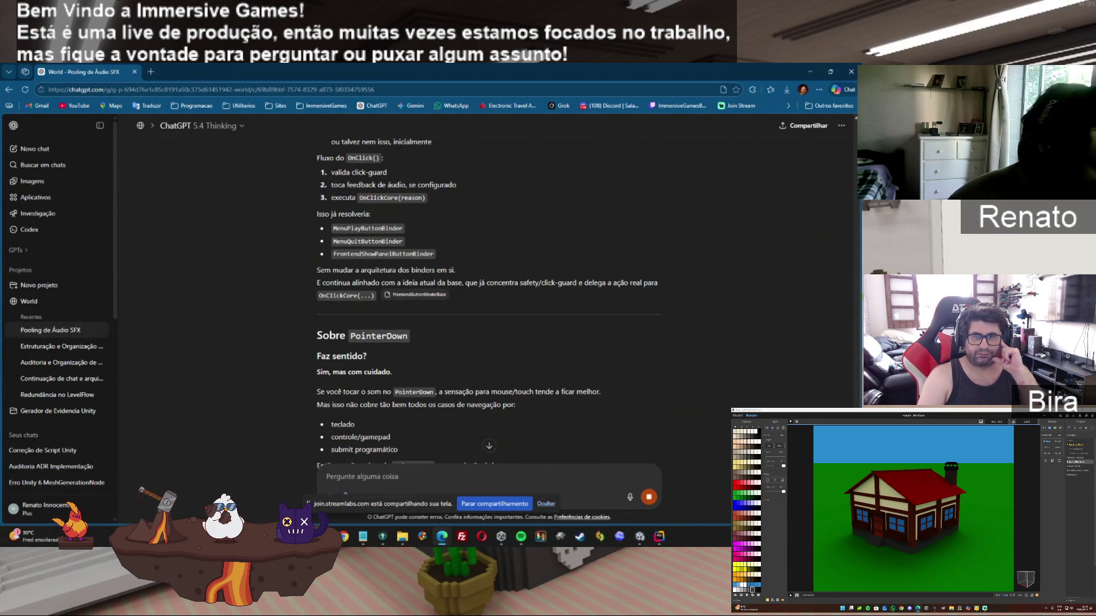
{"action": "scroll", "coordinate": [488, 302], "scroll_direction": "down", "scroll_amount": 3}
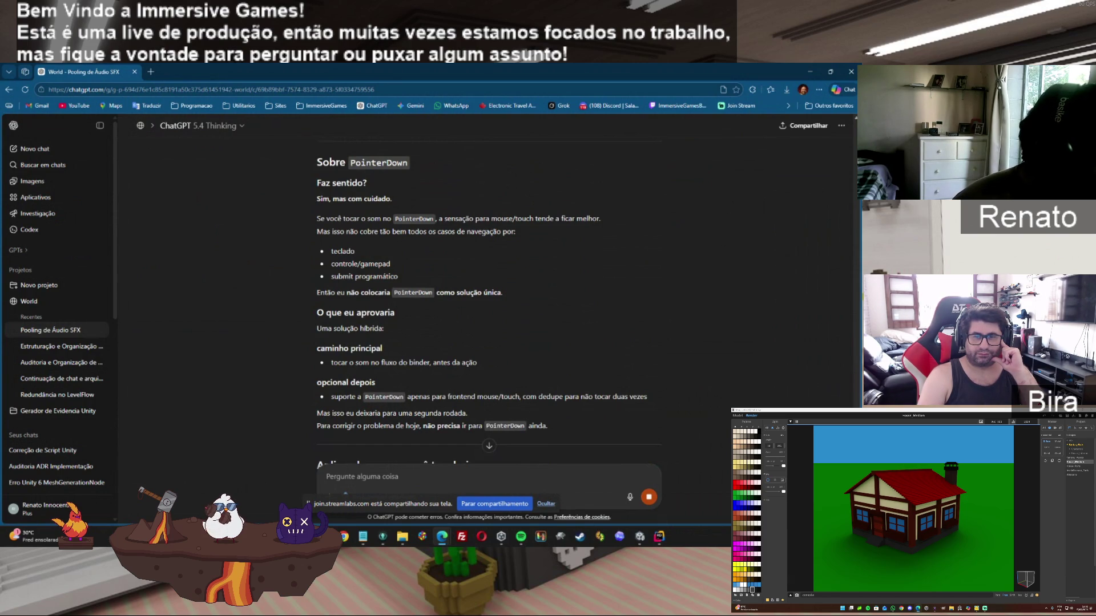
{"action": "scroll", "coordinate": [488, 303], "scroll_direction": "down", "scroll_amount": 3}
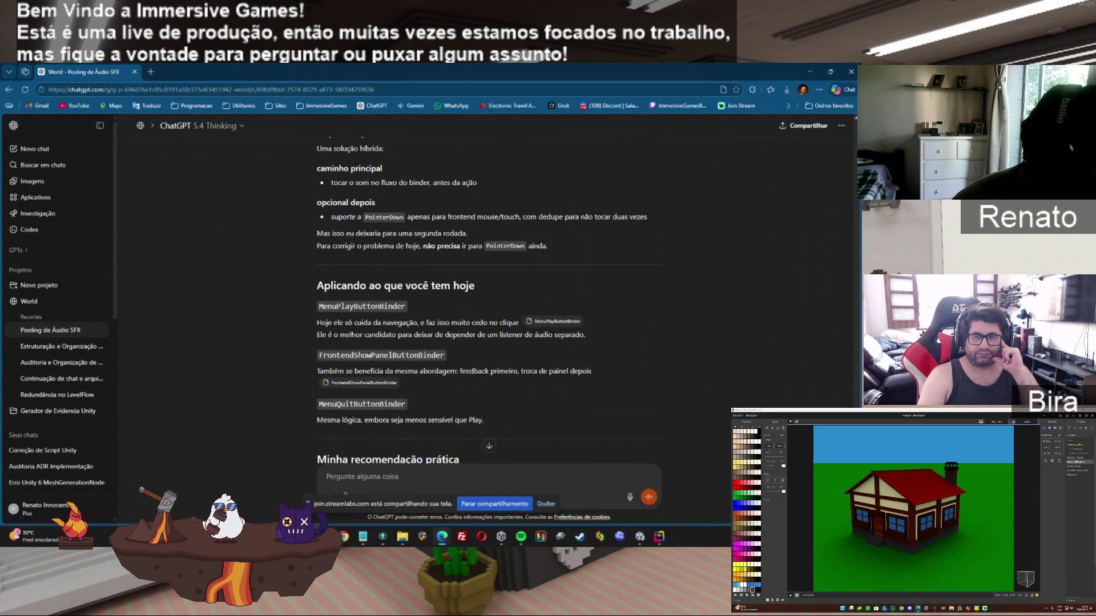
{"action": "scroll", "coordinate": [487, 305], "scroll_direction": "down", "scroll_amount": 2}
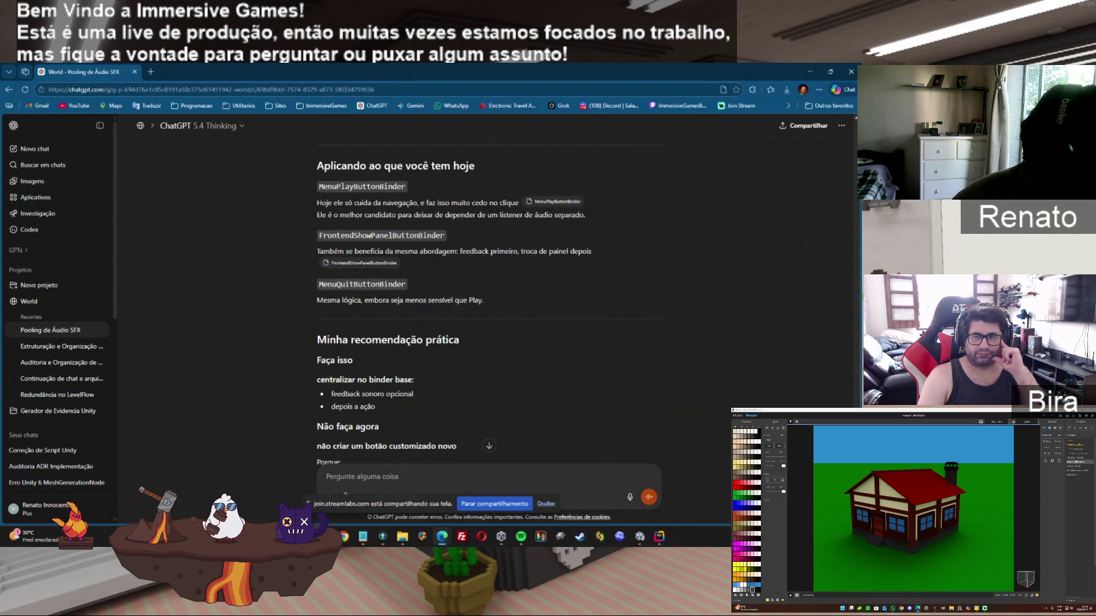
{"action": "scroll", "coordinate": [489, 304], "scroll_direction": "down", "scroll_amount": 2}
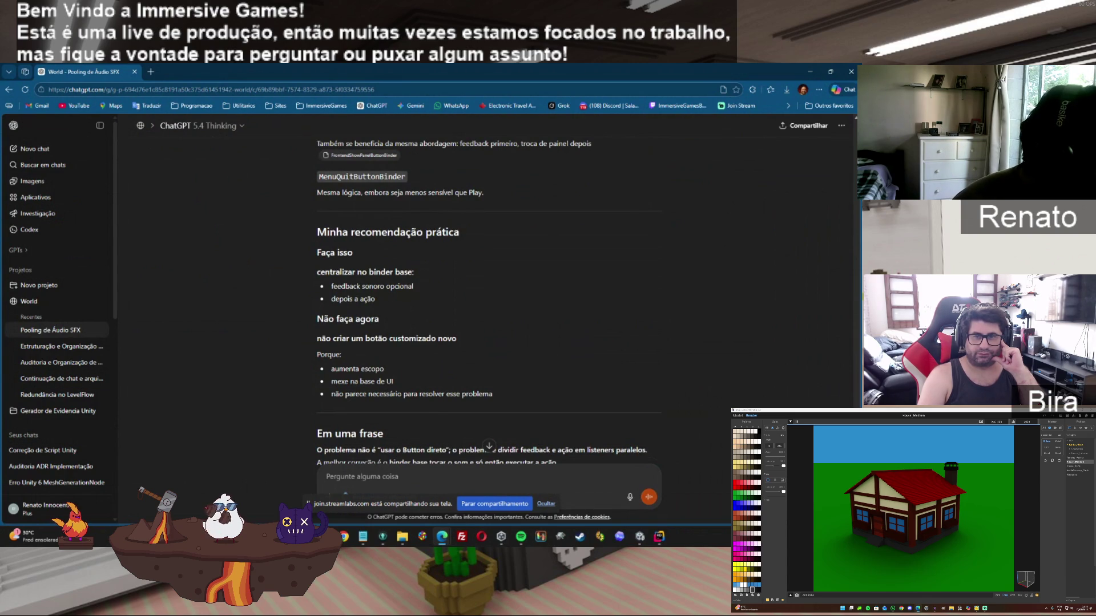
{"action": "scroll", "coordinate": [488, 303], "scroll_direction": "down", "scroll_amount": 3}
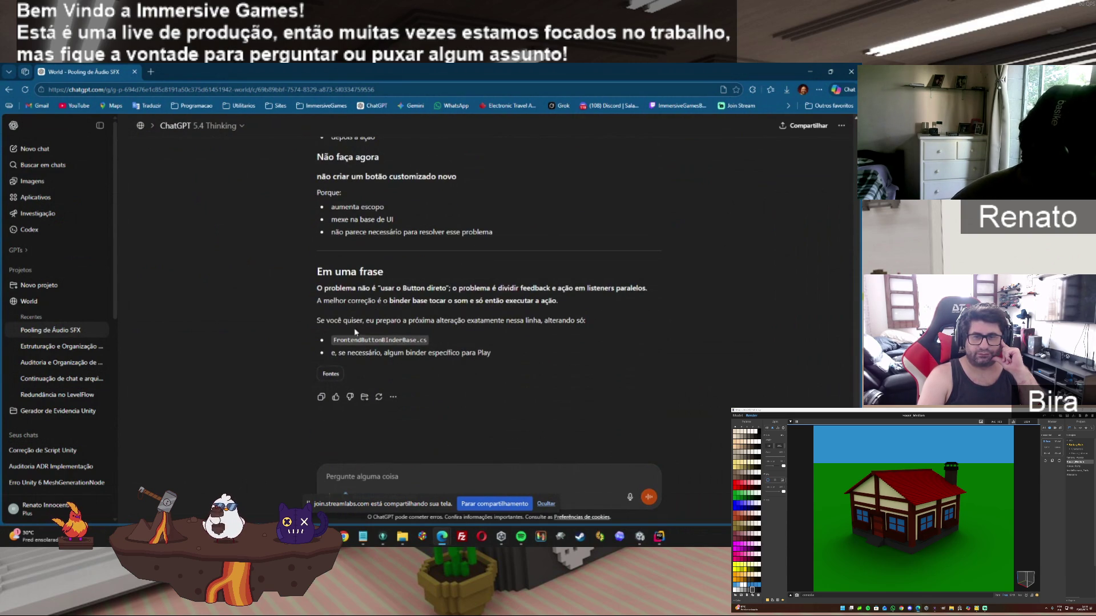
Send 'ok faça' to approve the FrontendButtonBinderBase.cs change
{"action": "left_click", "coordinate": [475, 477]}
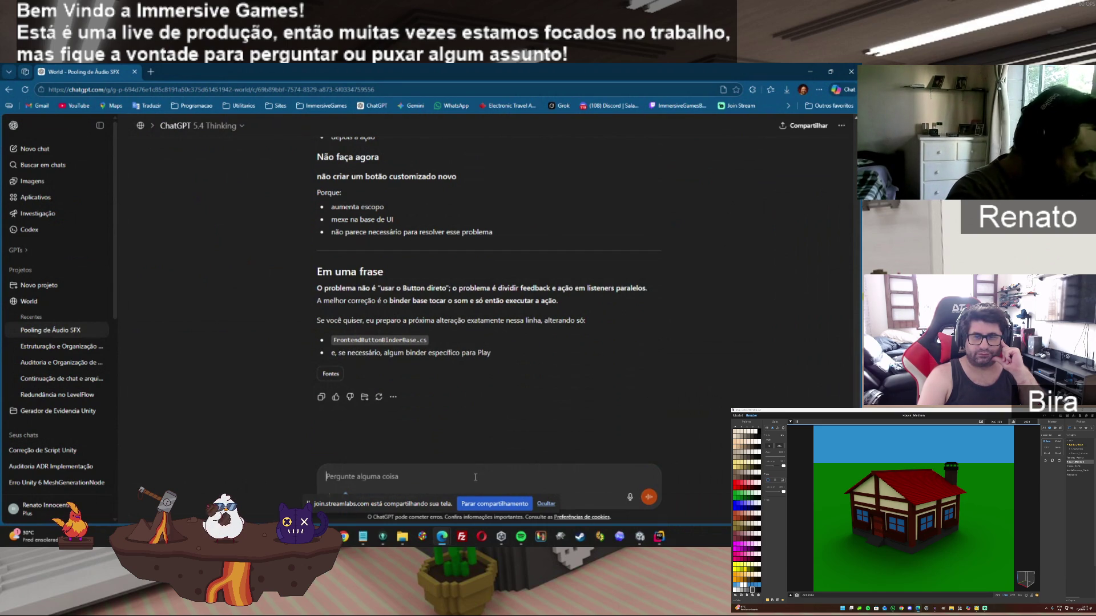
{"action": "type", "text": "ok faça"}
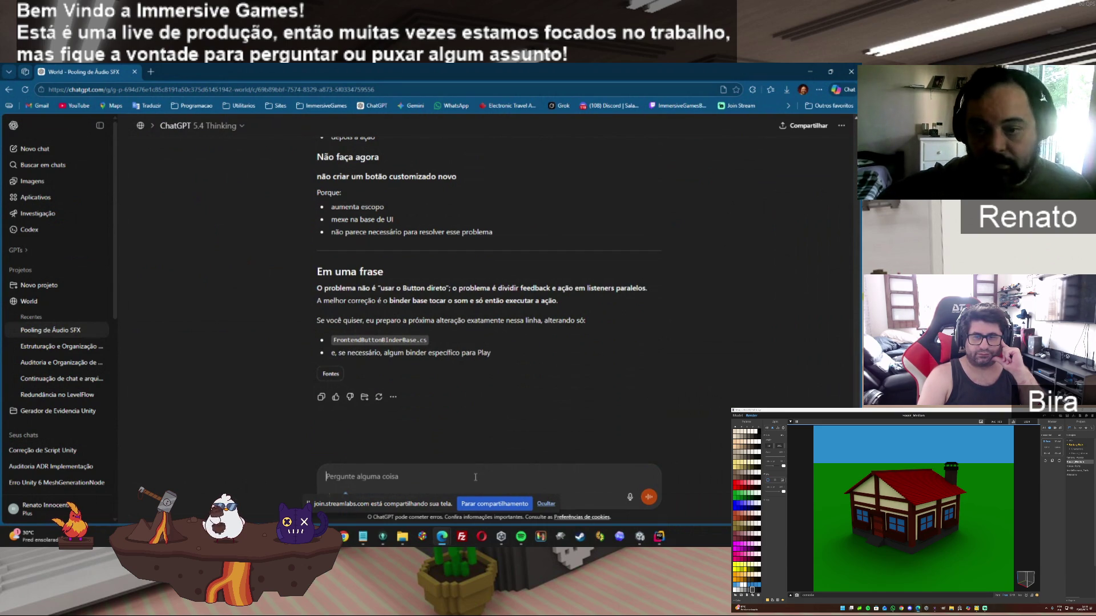
{"action": "key", "text": "Return"}
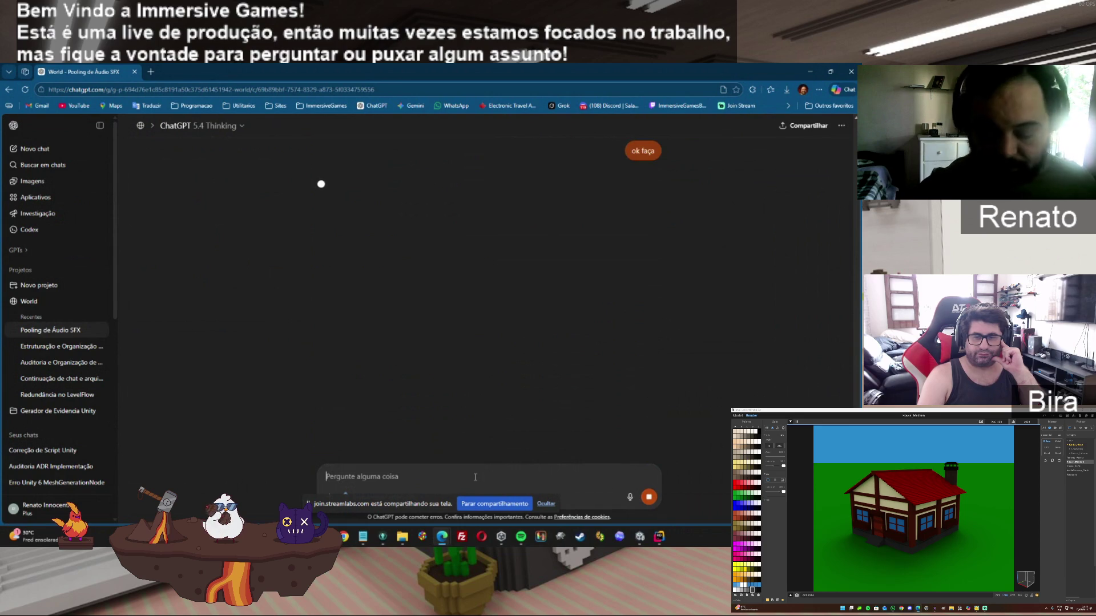